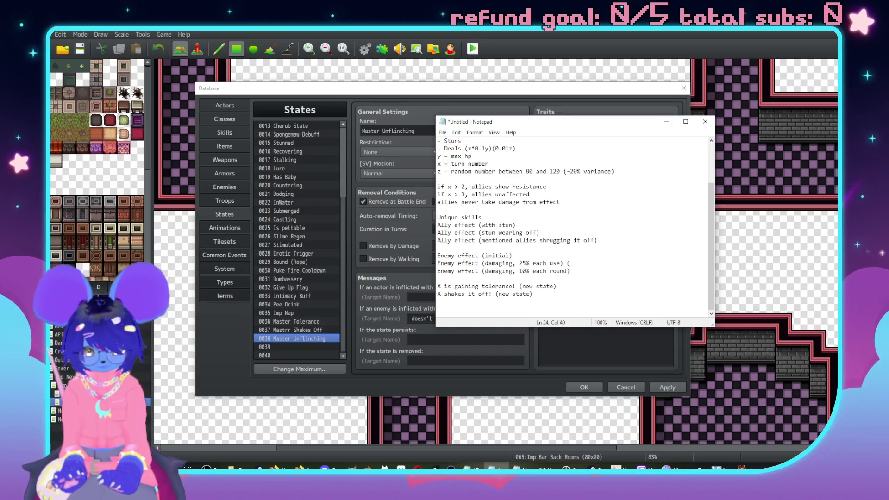
# Mark the enemy effect as having a sound effect and begin an 'Animation/Sound, affects only user with null…' note under Unique skills
pyautogui.write('sound effect')
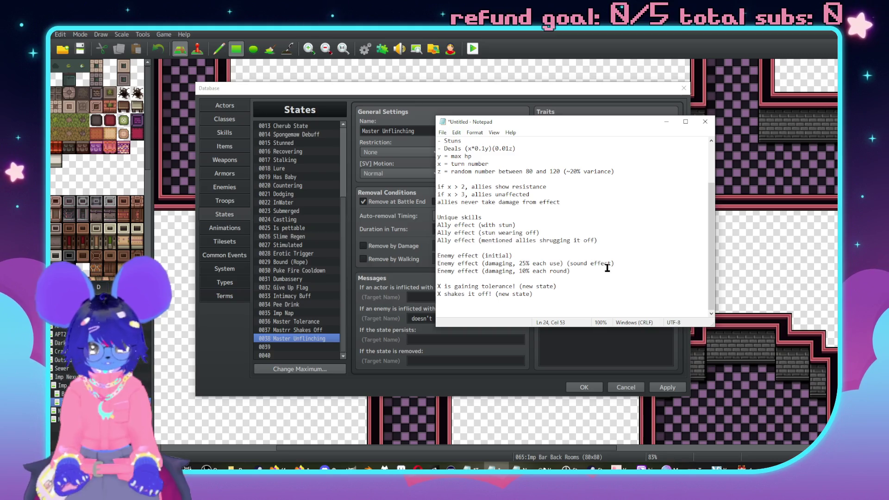
pyautogui.write('und eff')
pyautogui.write(')')
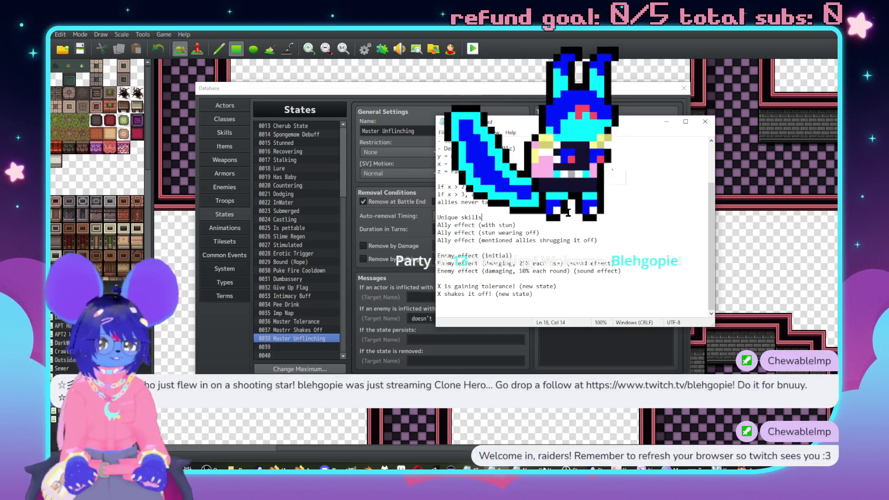
pyautogui.press('Return')
pyautogui.press('Return')
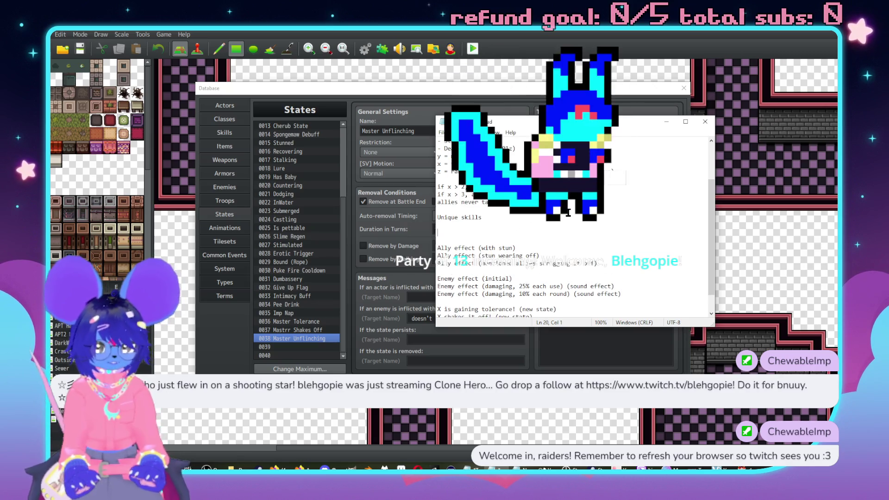
pyautogui.write('Animation/Sou7nd')
pyautogui.press('BackSpace')
pyautogui.press('BackSpace')
pyautogui.press('BackSpace')
pyautogui.write('nd')
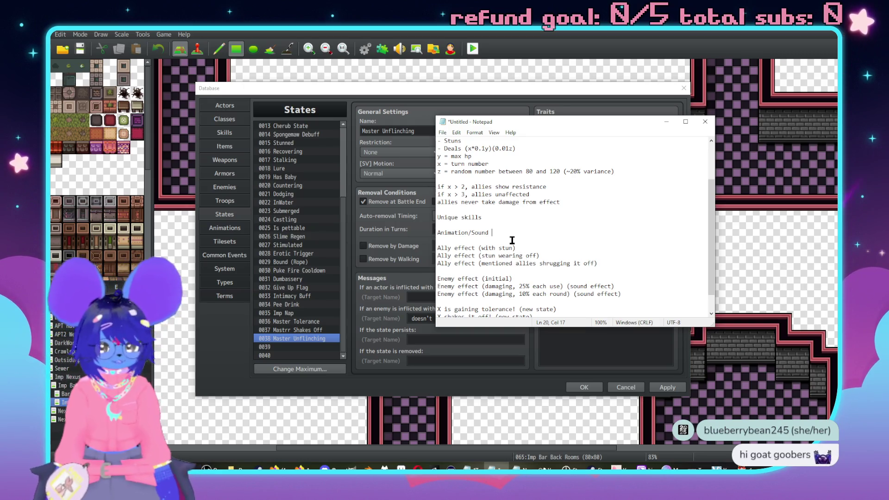
pyautogui.press('BackSpace')
pyautogui.write(', ')
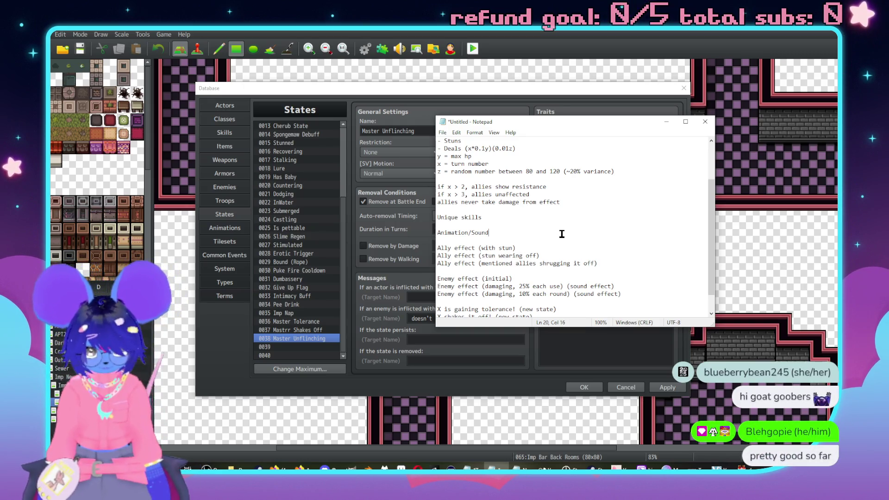
pyautogui.write('affects only user with ')
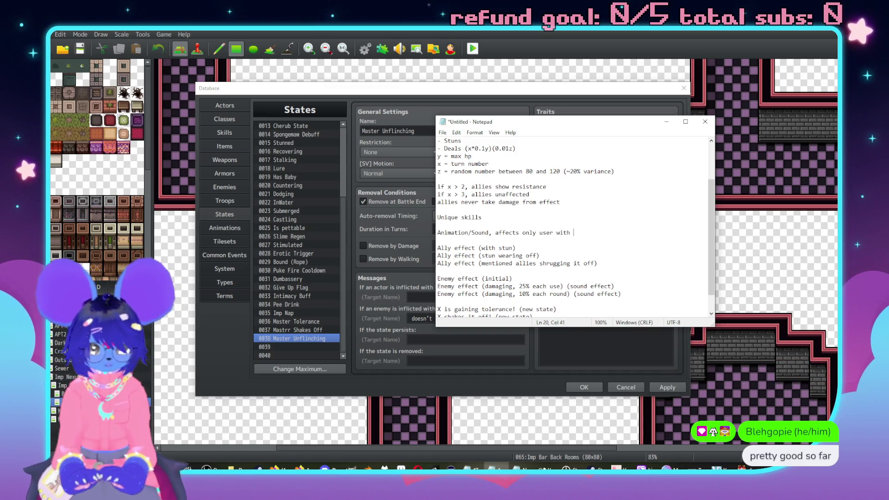
pyautogui.write('null a')
# Finish the note with 'null attribute, has skill use text' and bring the database back in front
pyautogui.press('BackSpace')
pyautogui.press('BackSpace')
pyautogui.write('tribute')
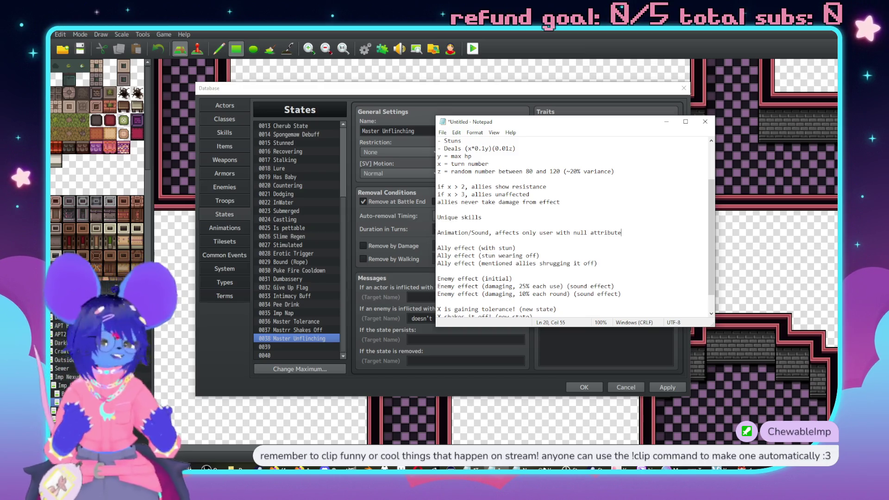
pyautogui.scroll(-1, 600, 211)
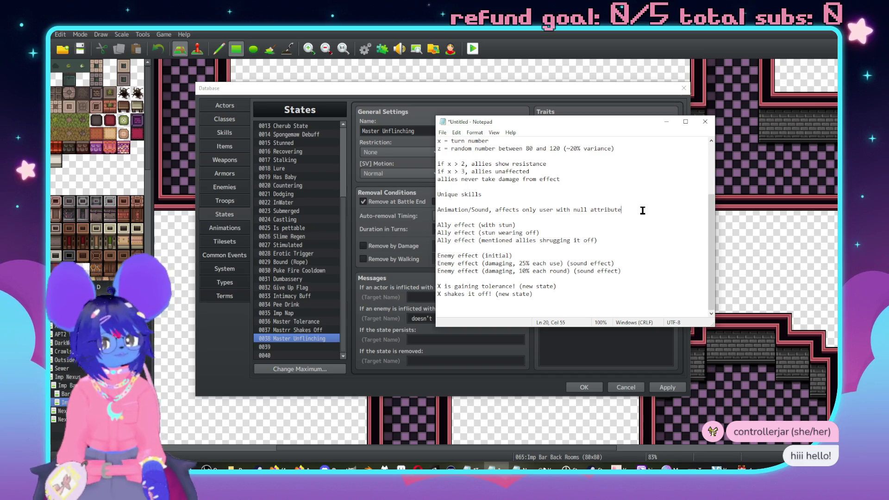
pyautogui.write('skill use t4exct')
pyautogui.press('BackSpace')
pyautogui.press('BackSpace')
pyautogui.press('BackSpace')
pyautogui.write('ext')
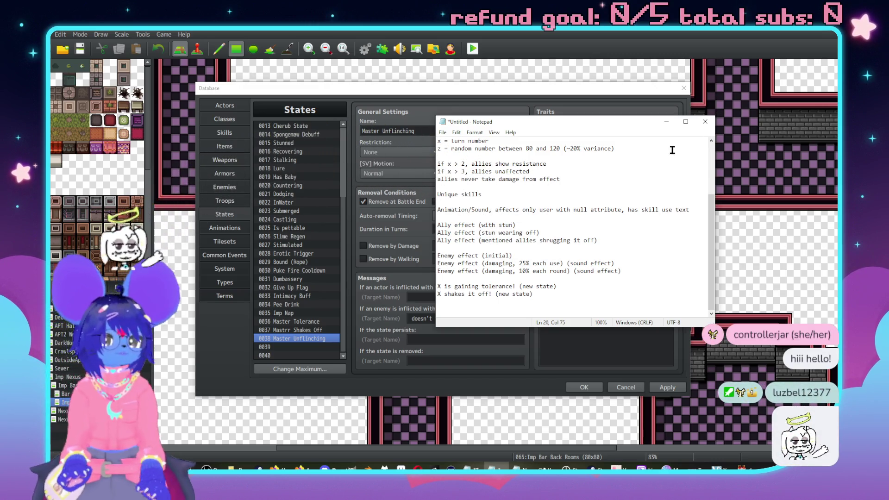
pyautogui.hotkey('alt', 'Tab')
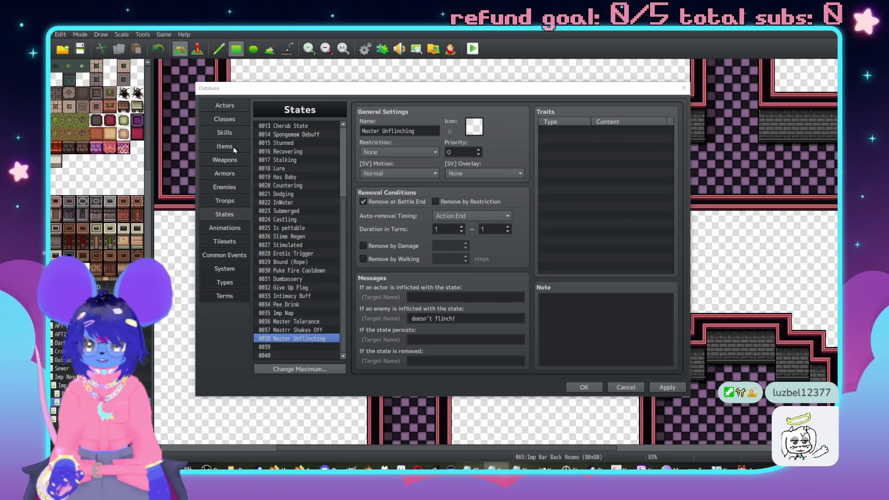
# Look up skill 0195 Master Charm in the Skills list
pyautogui.click(226, 133)
pyautogui.moveTo(345, 140); pyautogui.dragTo(343, 345)
pyautogui.click(299, 321)
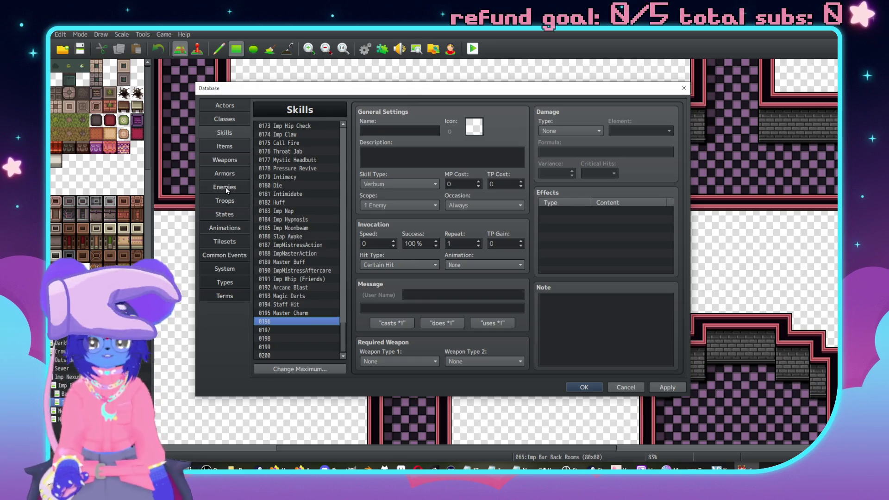
pyautogui.click(299, 314)
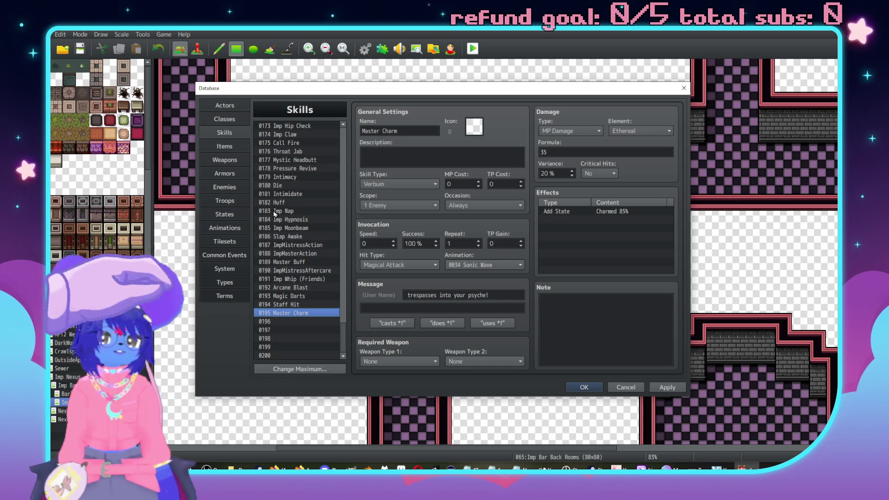
# Review enemy 0031 The Master's settings, then move on to the Troops list
pyautogui.click(225, 173)
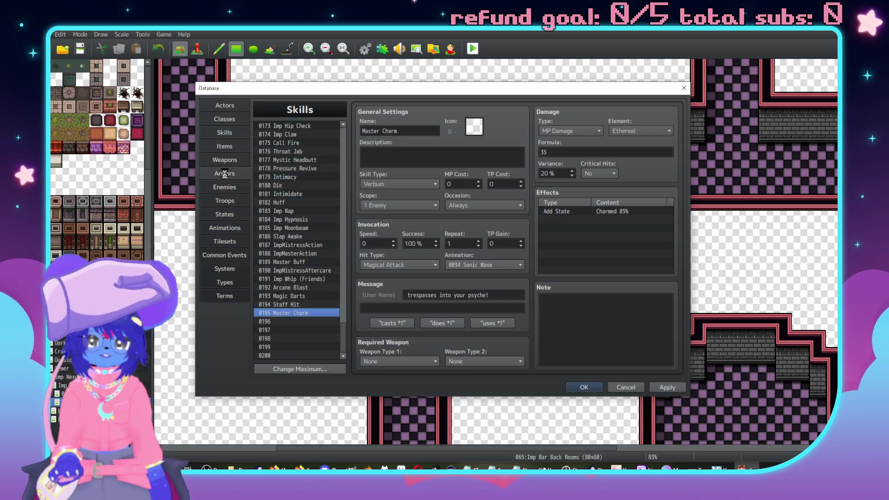
pyautogui.click(225, 187)
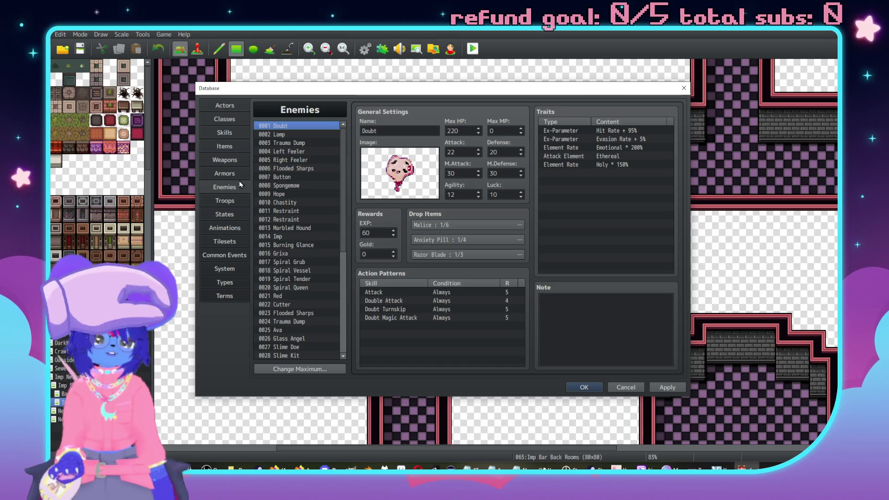
pyautogui.scroll(-5, 301, 232)
pyautogui.scroll(-3, 306, 245)
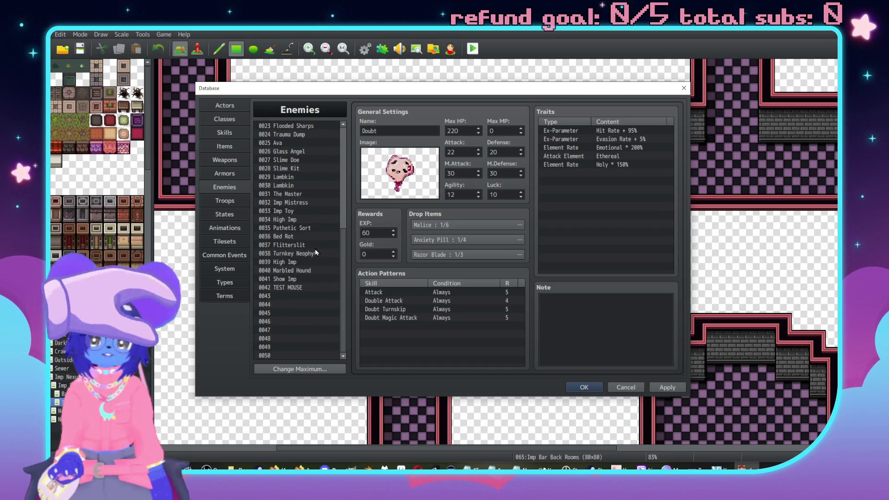
pyautogui.scroll(1, 323, 246)
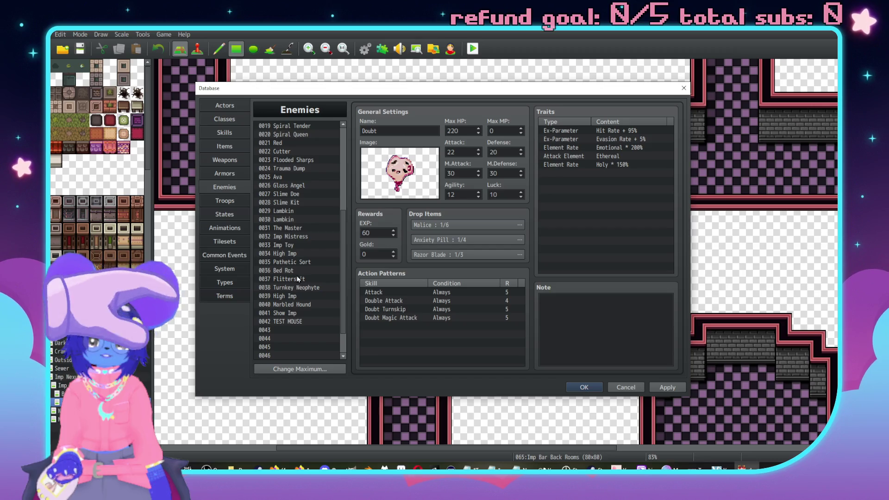
pyautogui.click(299, 227)
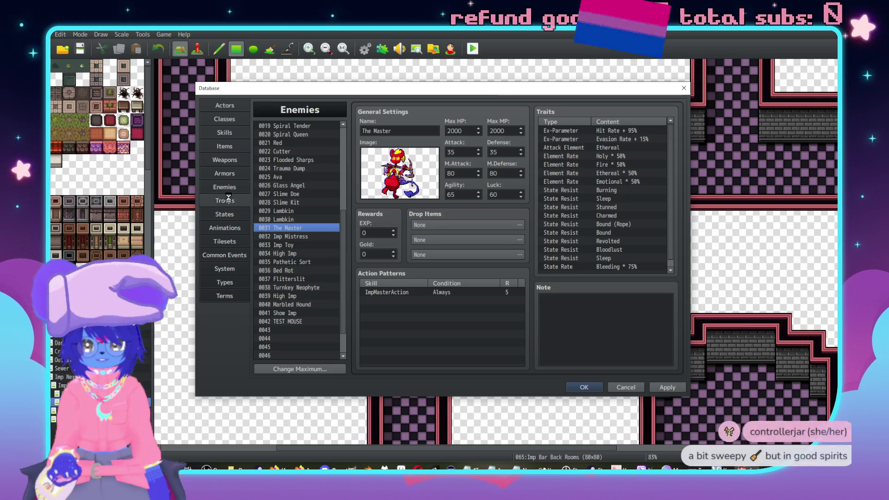
pyautogui.click(225, 200)
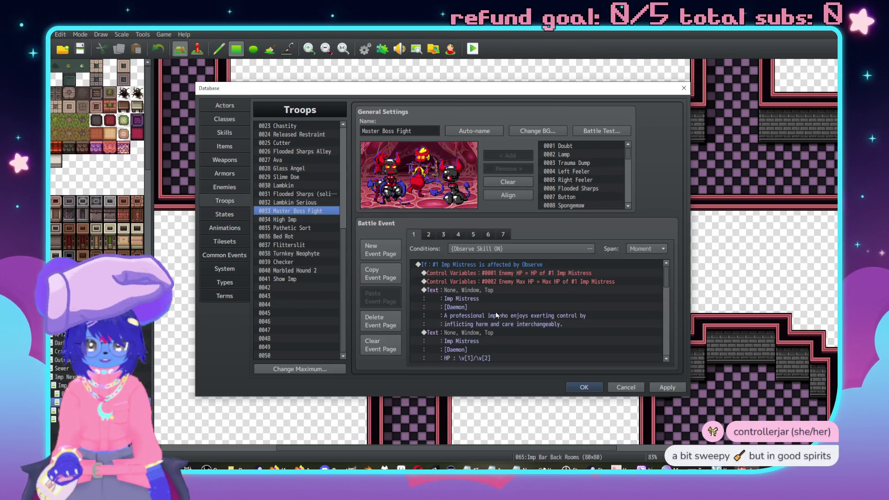
# Show battle event page 7 of Master Boss Fight and read through its turn-by-turn commands
pyautogui.click(493, 233)
pyautogui.click(502, 234)
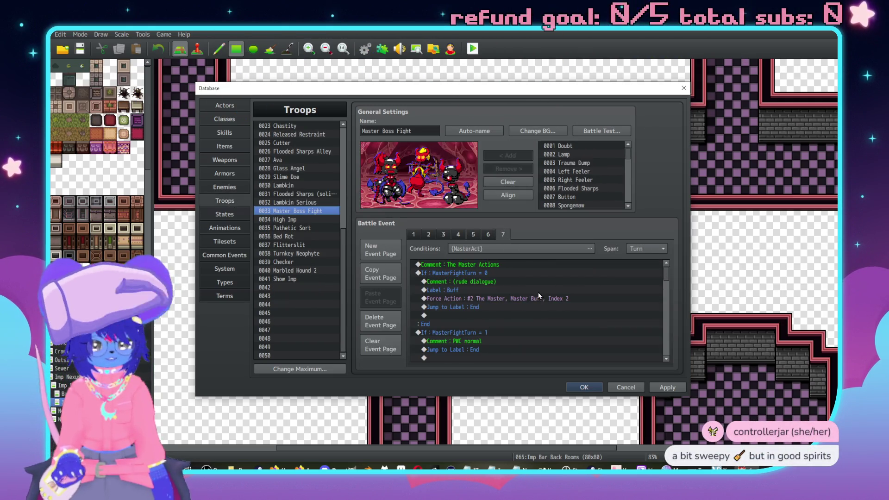
pyautogui.scroll(-2, 558, 307)
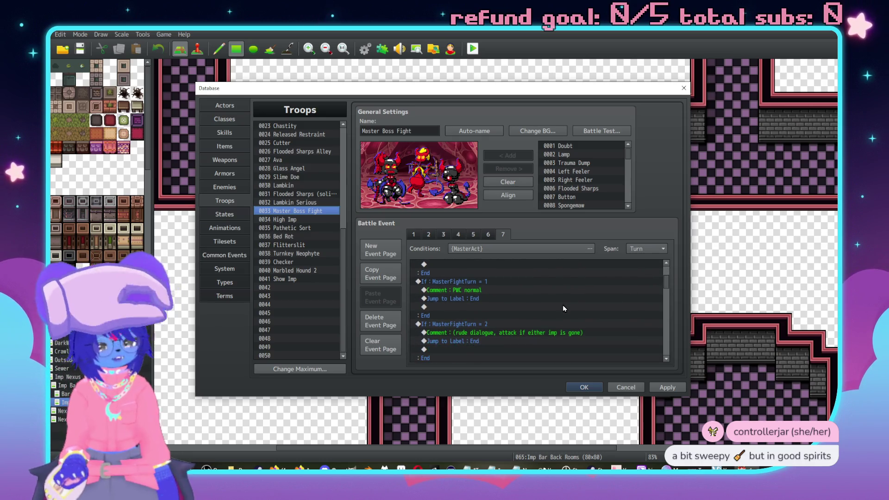
pyautogui.scroll(-3, 579, 335)
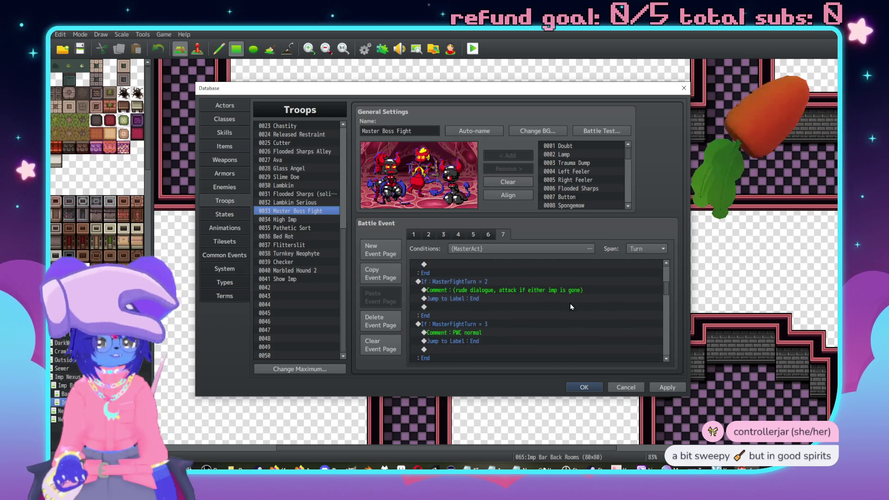
pyautogui.scroll(-6, 562, 297)
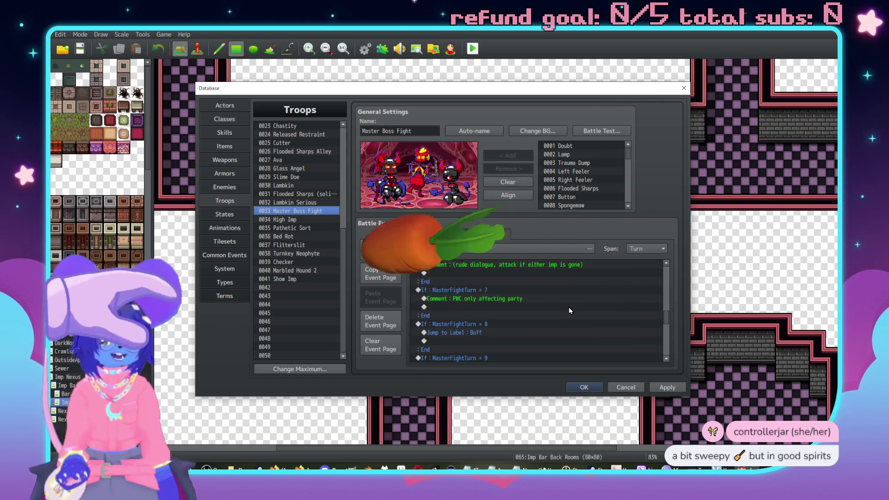
pyautogui.scroll(8, 579, 310)
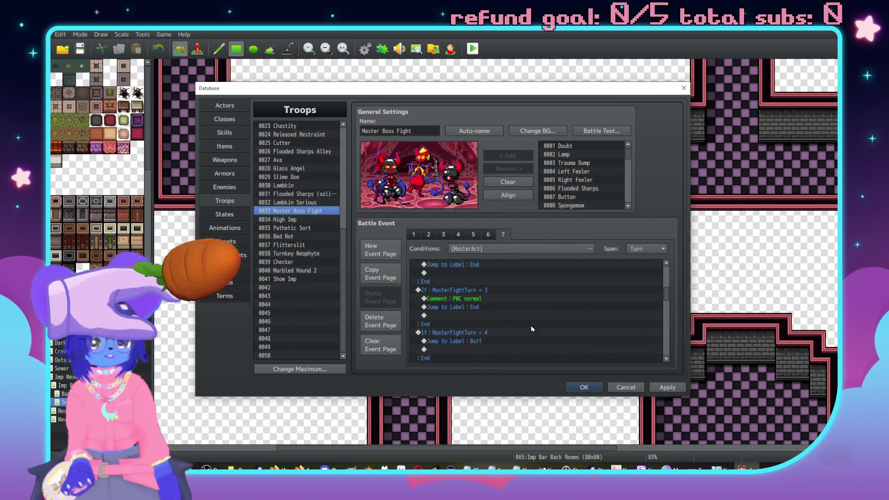
pyautogui.scroll(1, 532, 326)
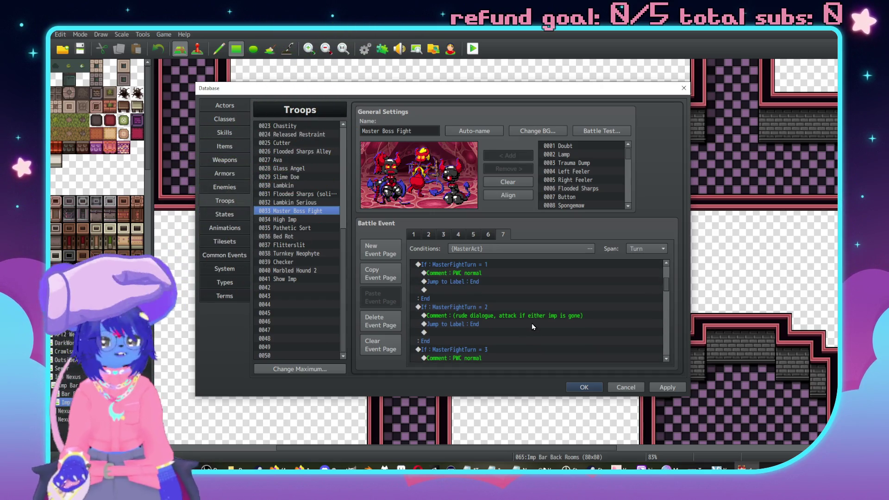
pyautogui.scroll(3, 532, 323)
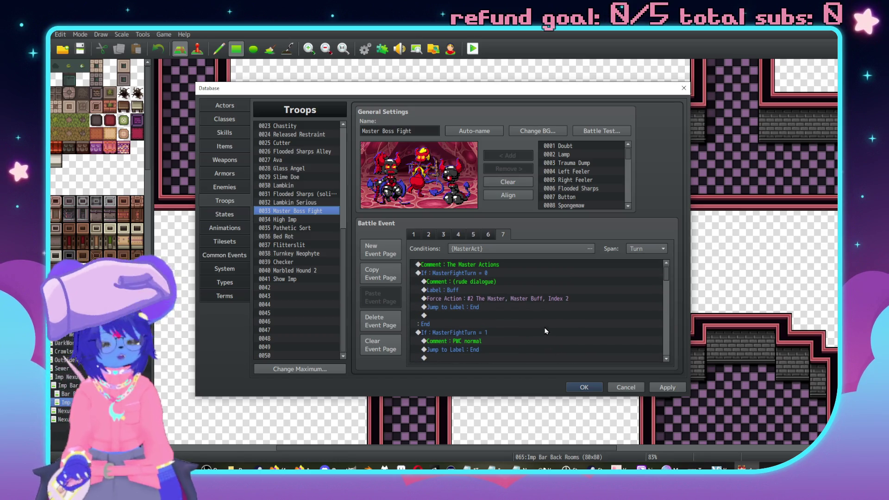
pyautogui.scroll(-3, 551, 316)
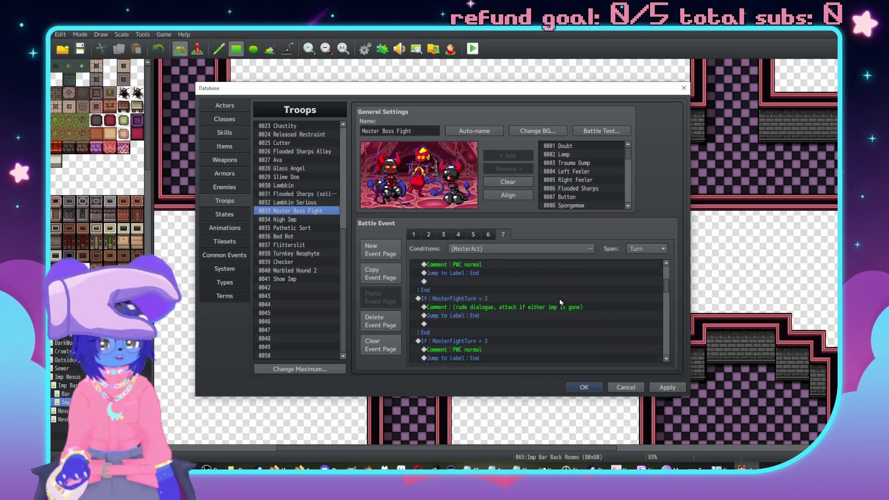
# Dismiss the Event Commands picker without adding anything and return to the Master Charm skill
pyautogui.doubleClick(529, 318)
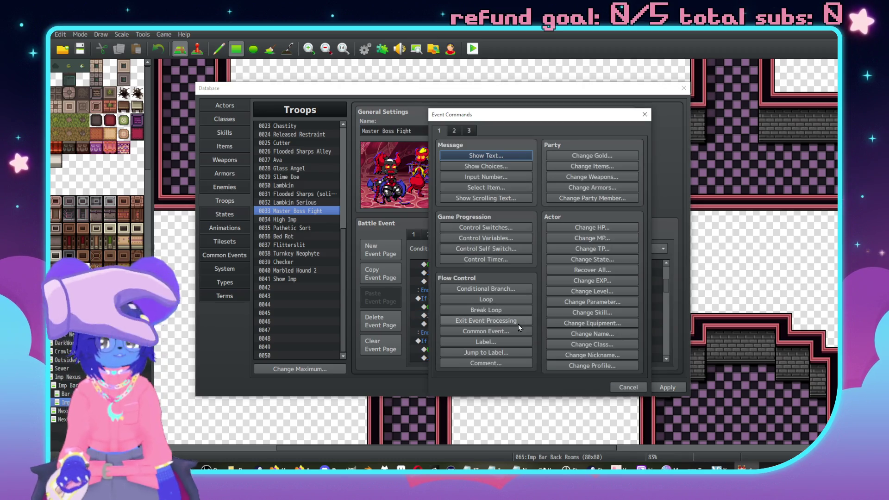
pyautogui.click(647, 120)
pyautogui.click(225, 132)
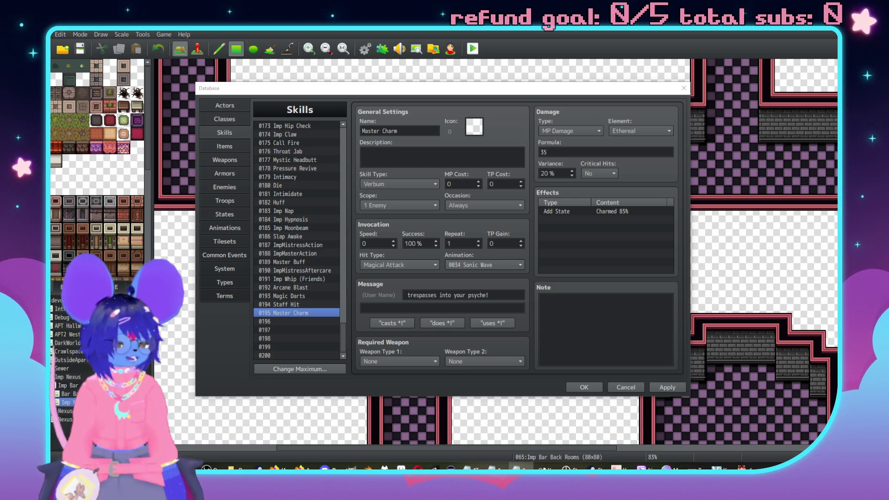
pyautogui.click(274, 323)
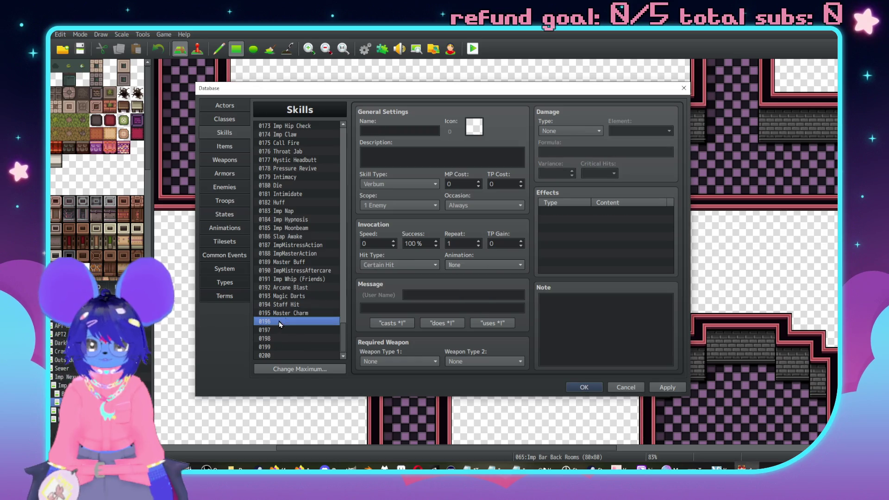
pyautogui.click(391, 131)
pyautogui.write('FP S')
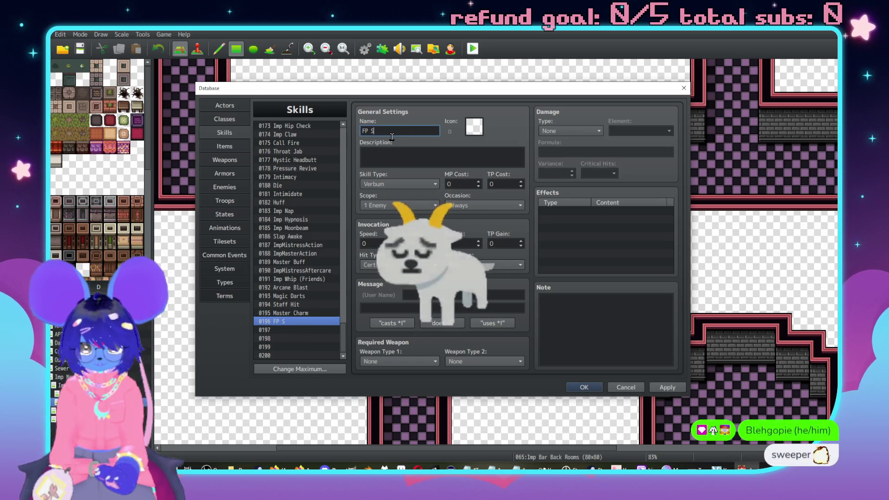
pyautogui.write('uck')
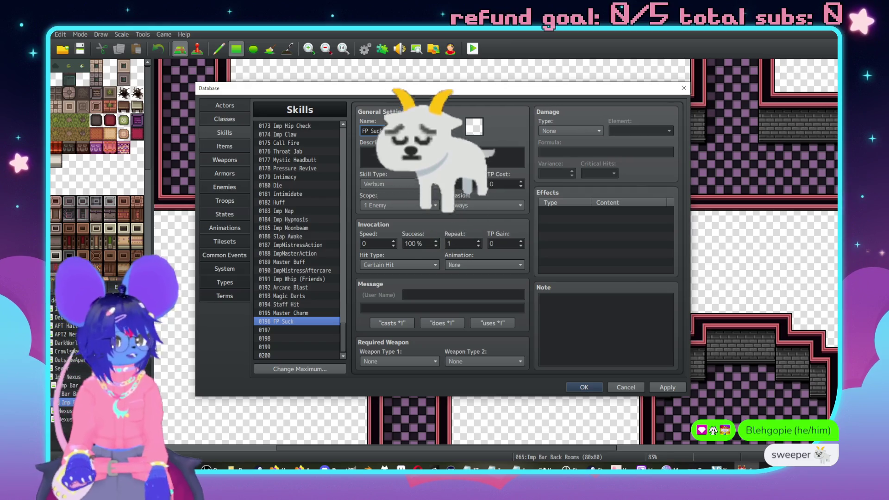
pyautogui.click(473, 266)
pyautogui.scroll(-6, 504, 319)
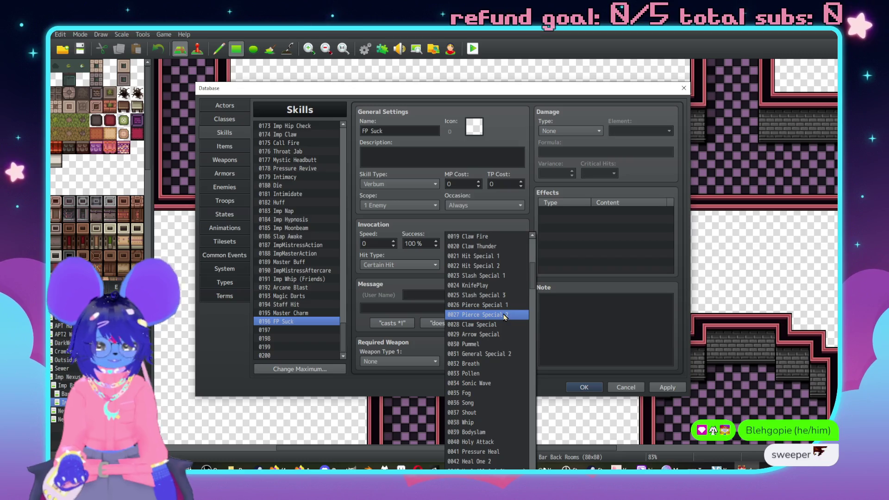
pyautogui.press('Escape')
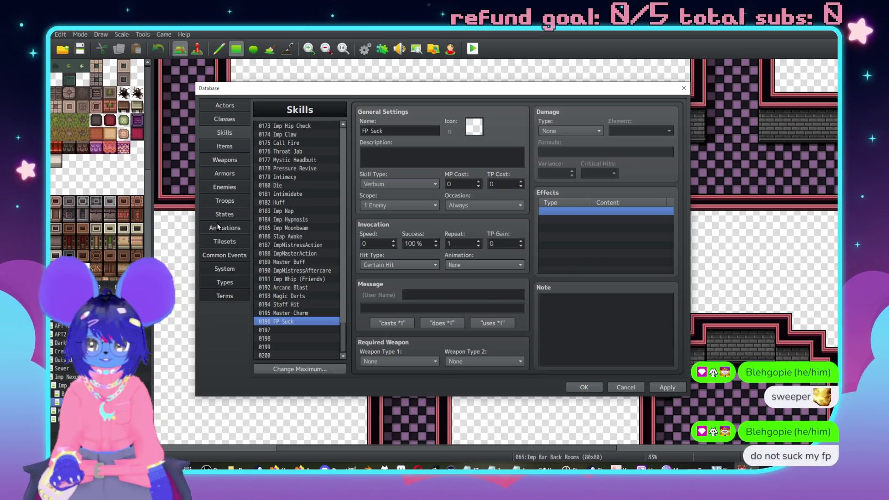
pyautogui.click(223, 228)
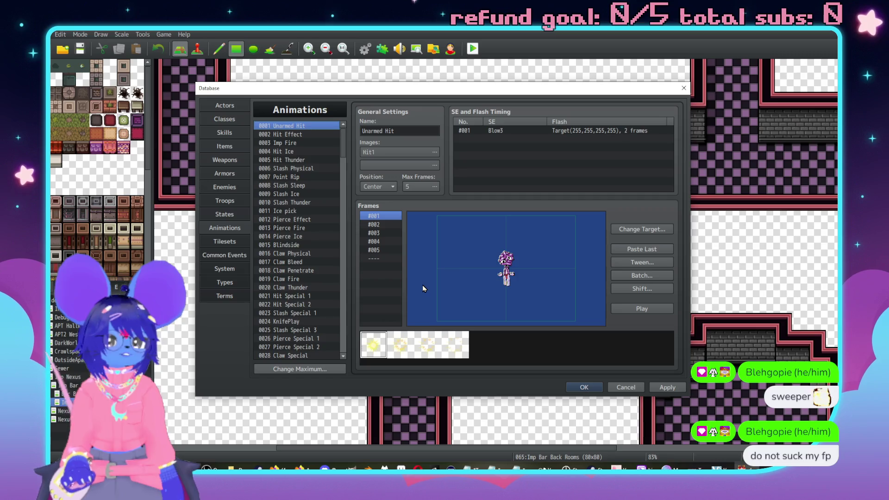
# Set the Unarmed Hit animation's preview target to the !spiralqueen spider image
pyautogui.scroll(-3, 312, 249)
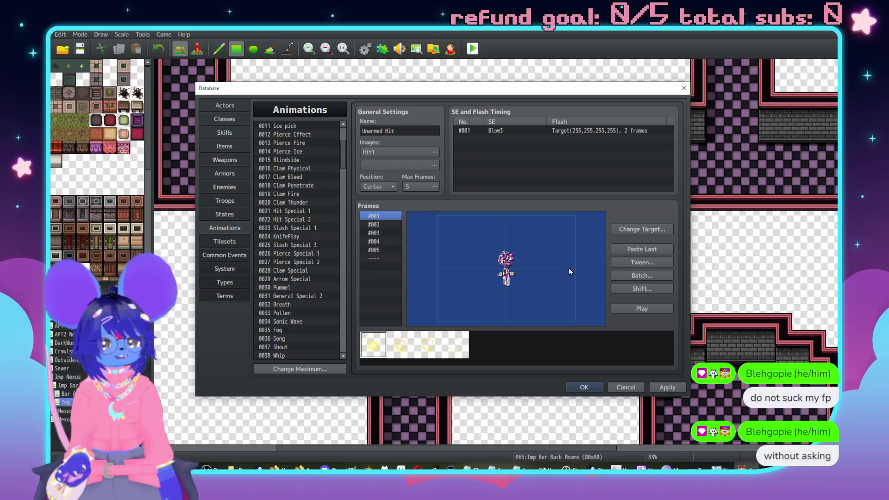
pyautogui.click(642, 229)
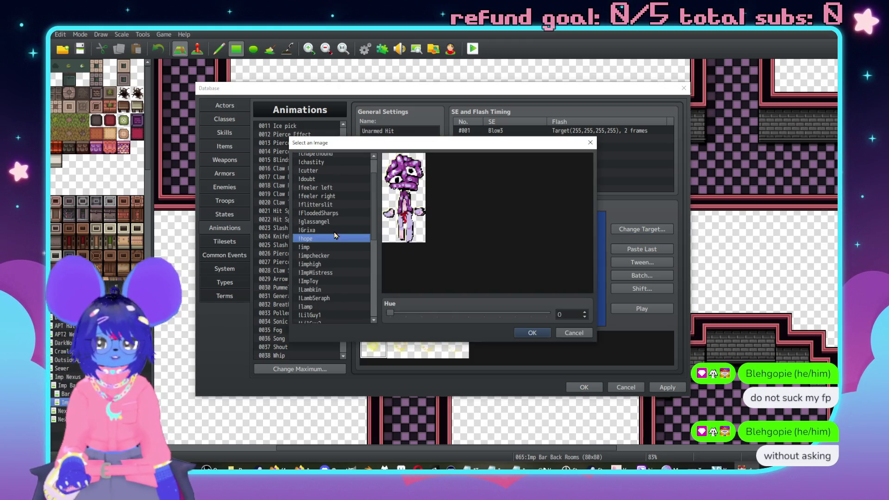
pyautogui.scroll(2, 335, 236)
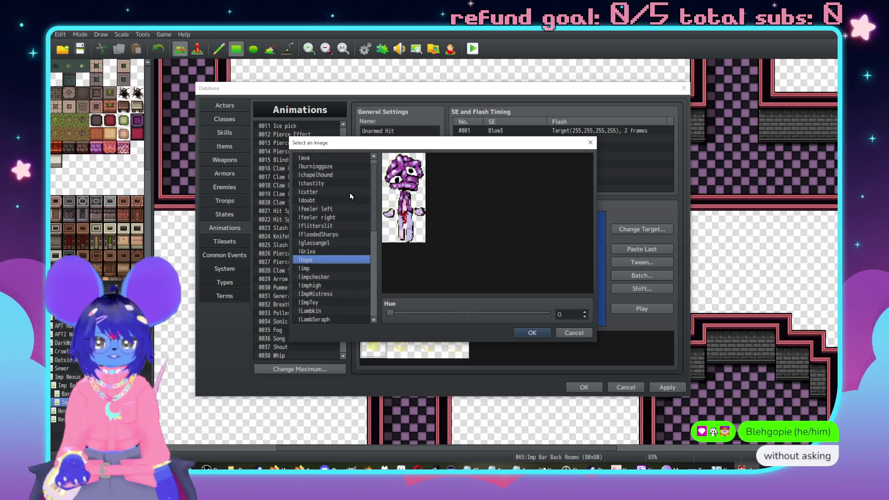
pyautogui.scroll(-3, 338, 250)
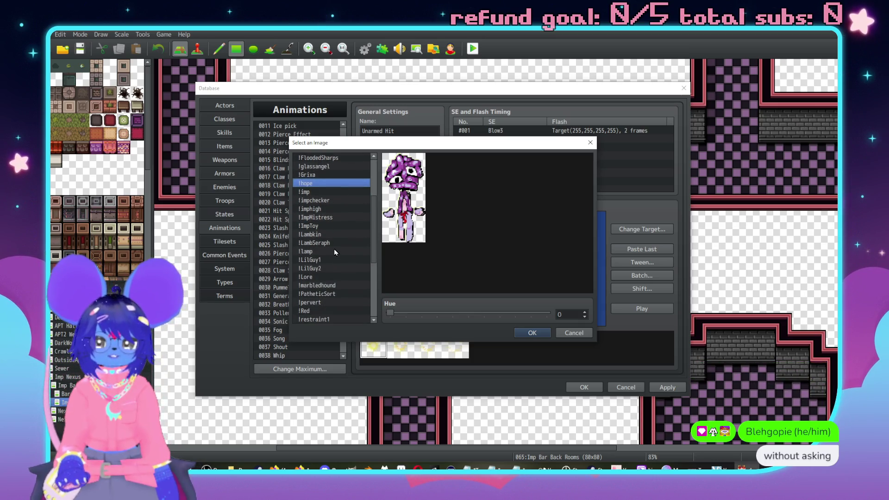
pyautogui.scroll(-1, 334, 252)
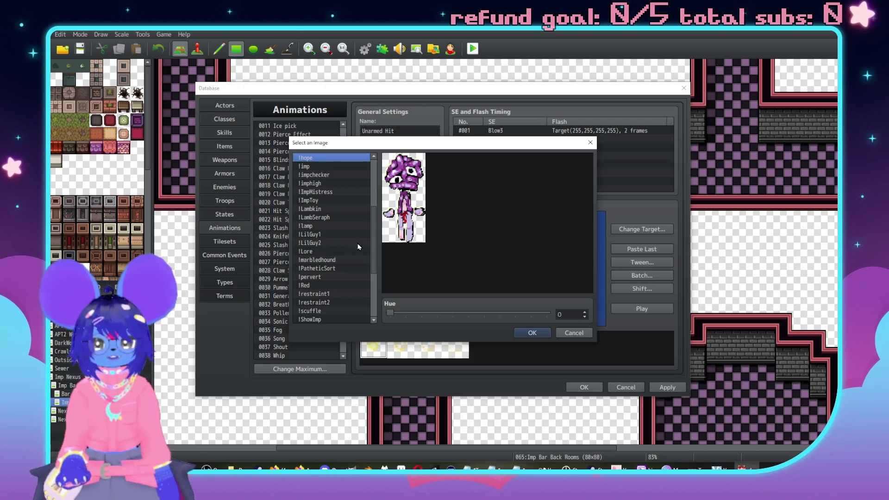
pyautogui.scroll(-4, 351, 247)
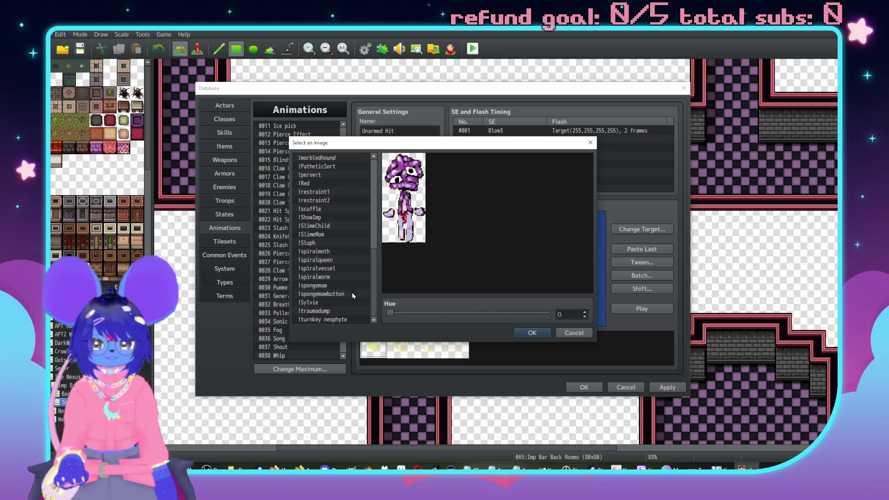
pyautogui.click(338, 259)
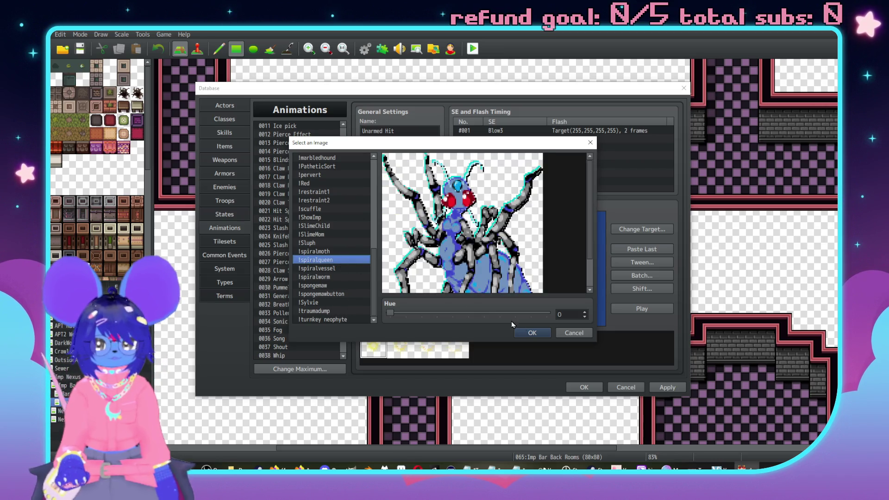
pyautogui.click(532, 332)
# Open the 0033 Pollen animation, then check which animation skill 0022 Vampiric Intent uses
pyautogui.scroll(-2, 287, 270)
pyautogui.scroll(-2, 296, 257)
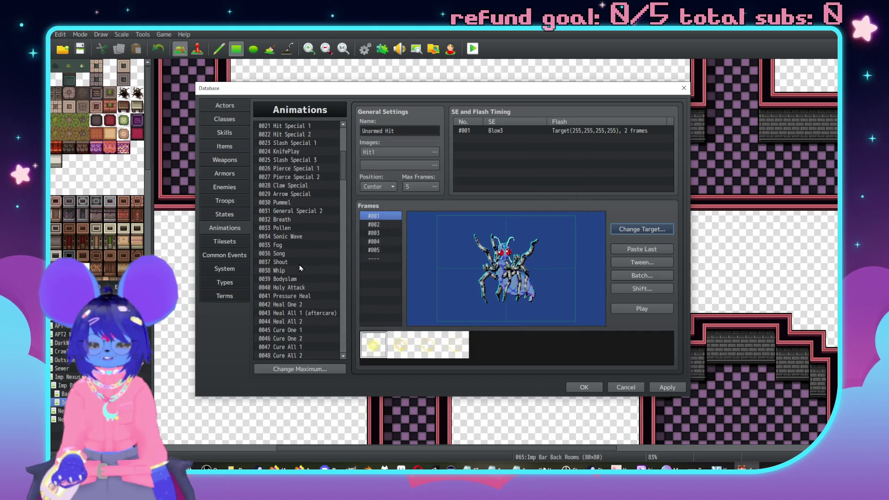
pyautogui.click(305, 227)
pyautogui.scroll(-3, 304, 235)
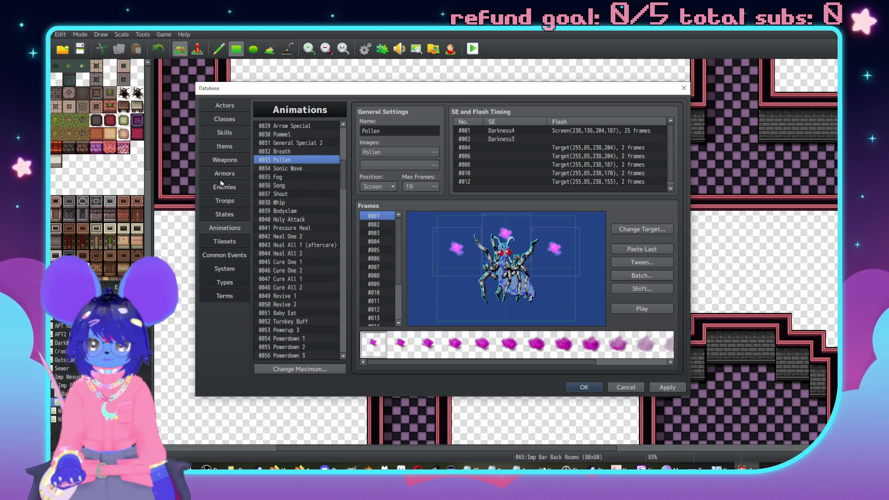
pyautogui.click(225, 133)
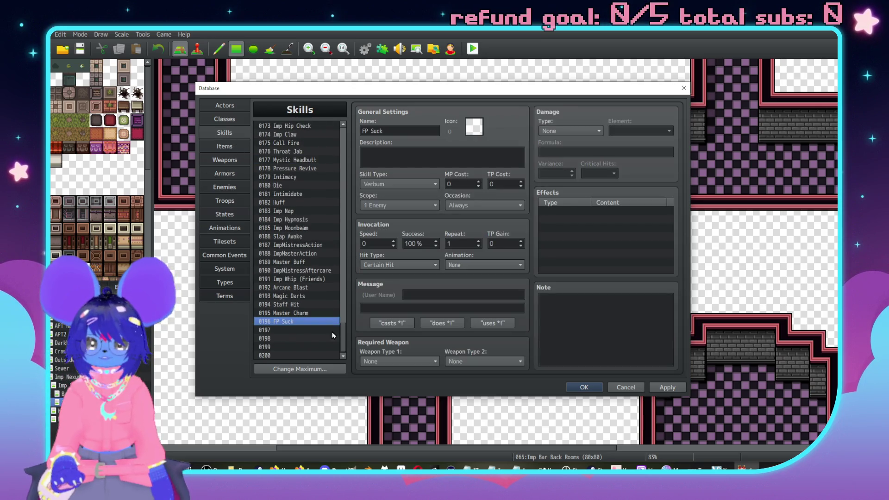
pyautogui.scroll(20, 332, 333)
pyautogui.scroll(-2, 303, 234)
pyautogui.click(305, 242)
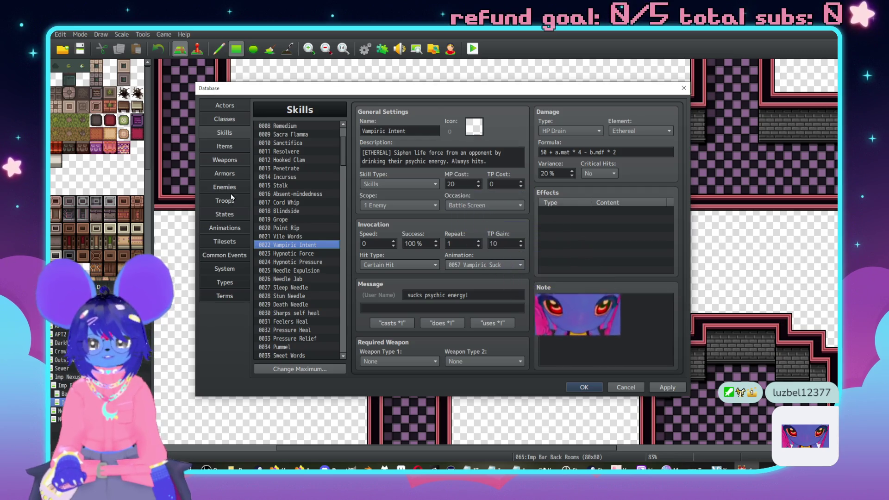
# Preview animation 0057 Vampiric Suck, then select skill 0196 FP Suck
pyautogui.click(225, 226)
pyautogui.scroll(-14, 306, 246)
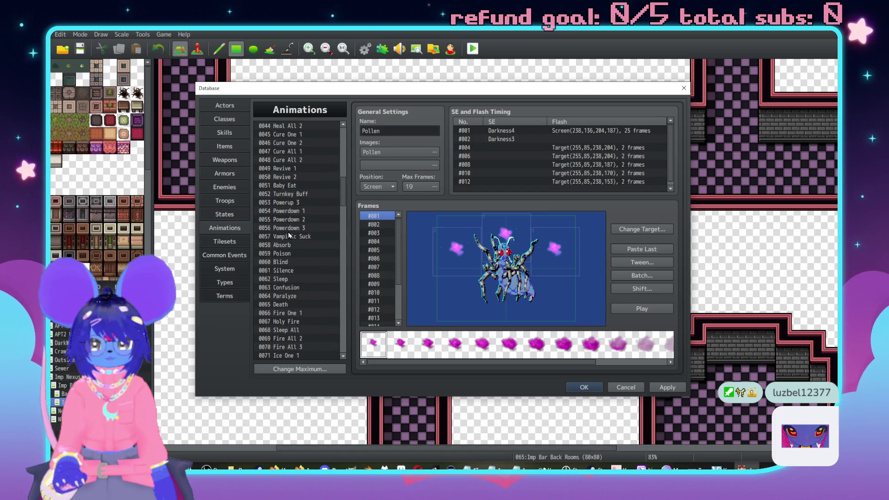
pyautogui.click(289, 236)
pyautogui.click(641, 309)
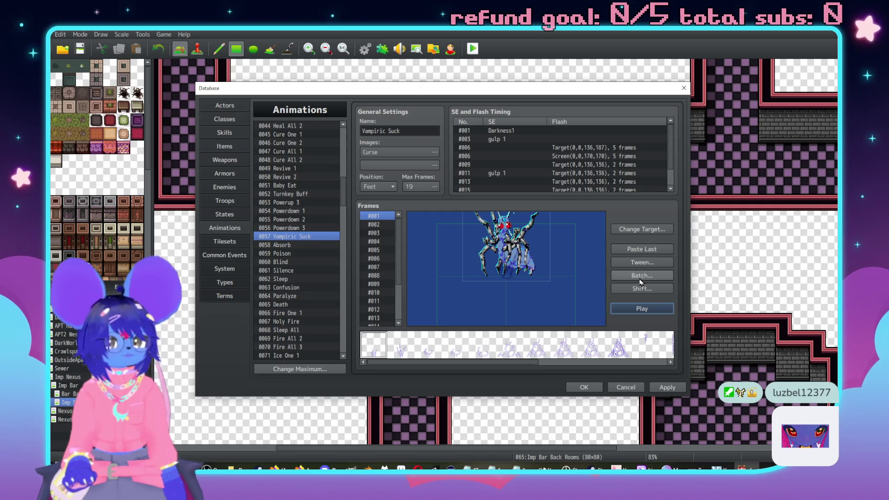
pyautogui.click(241, 133)
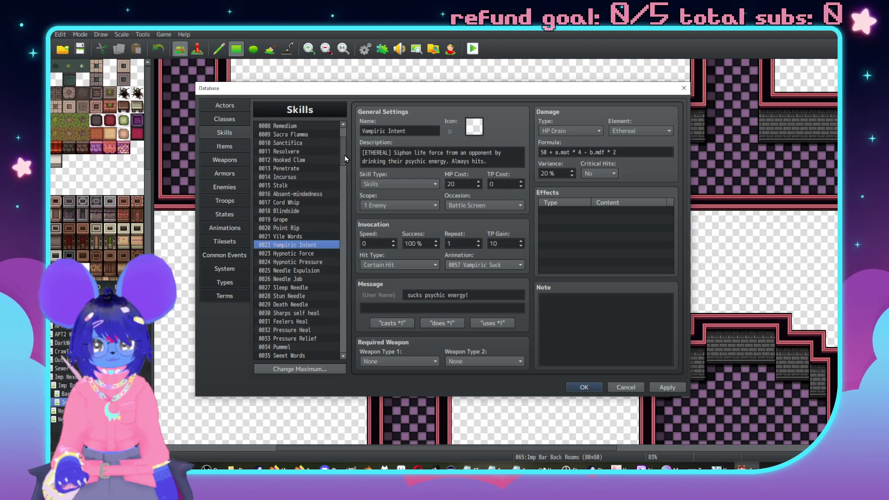
pyautogui.moveTo(344, 155); pyautogui.dragTo(333, 348)
pyautogui.click(291, 323)
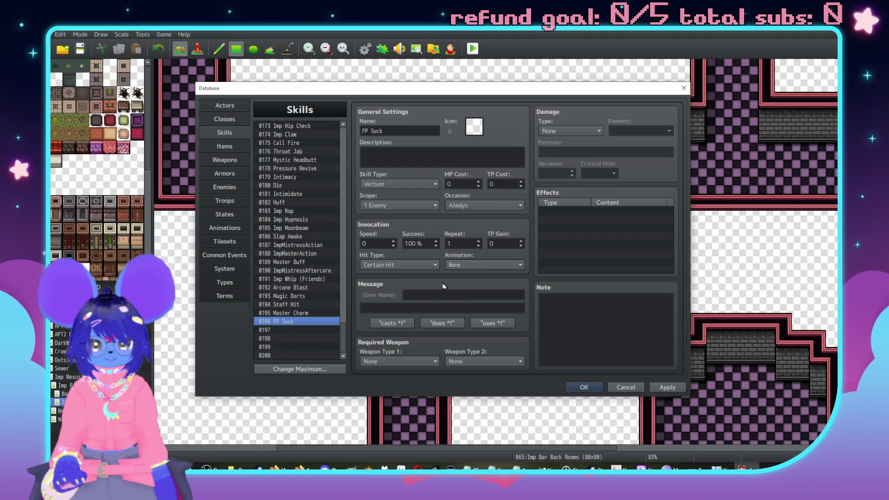
# Give FP Suck the 0057 Vampiric Suck animation and skill type None
pyautogui.click(470, 264)
pyautogui.moveTo(533, 255); pyautogui.dragTo(533, 312)
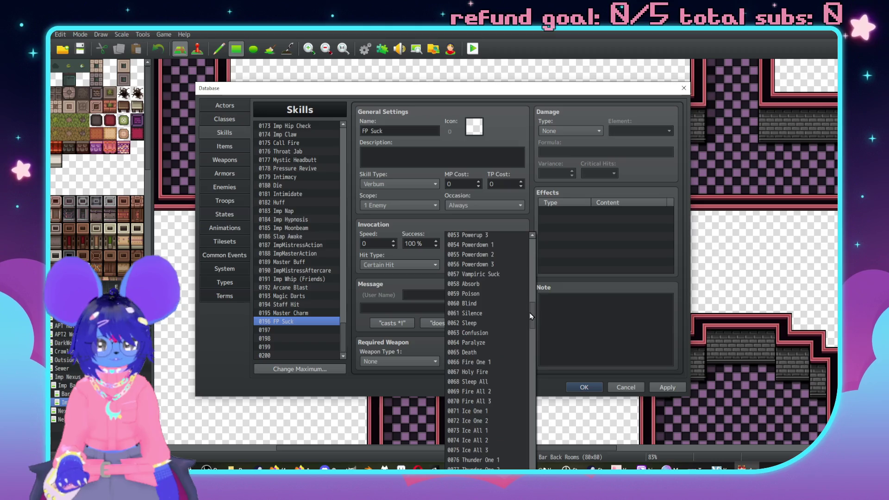
pyautogui.click(472, 304)
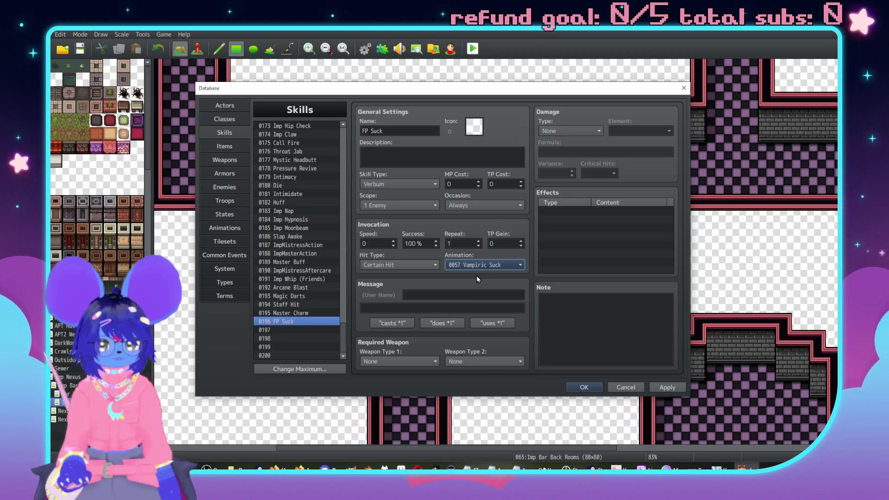
pyautogui.click(398, 183)
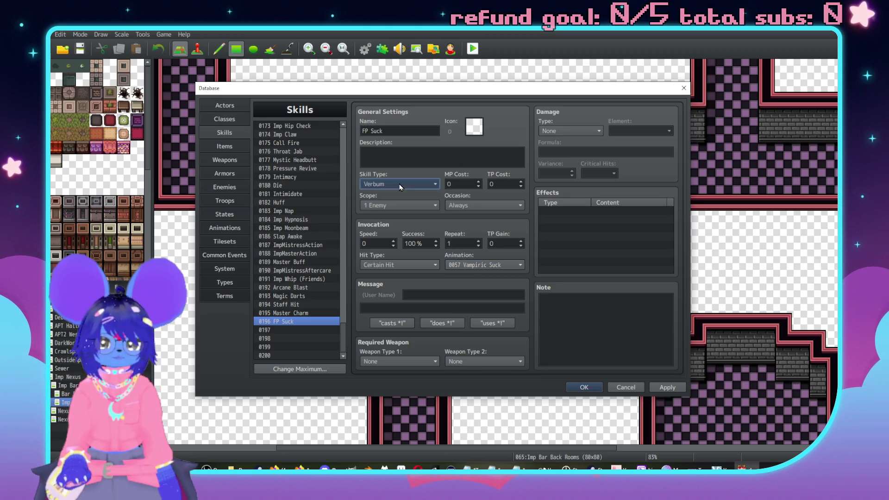
pyautogui.click(384, 193)
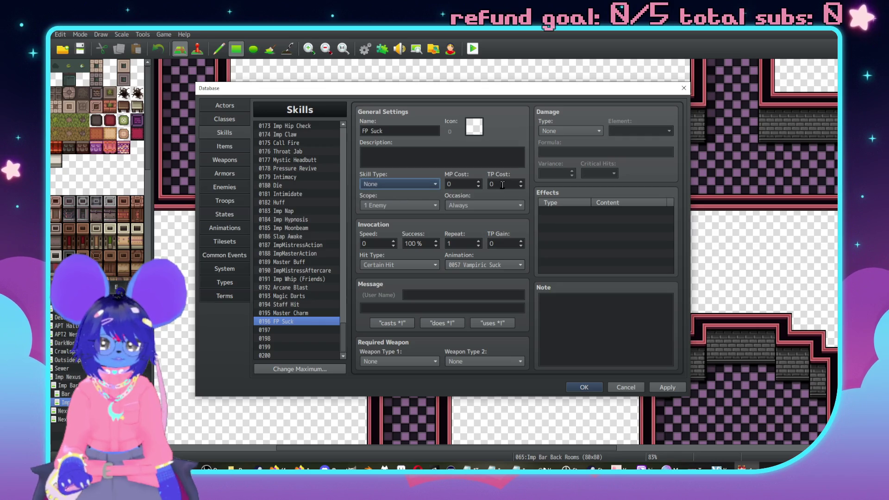
# Make FP Suck deal MP Damage with formula 50 and the message 'drains you psychically!'
pyautogui.click(570, 131)
pyautogui.click(572, 157)
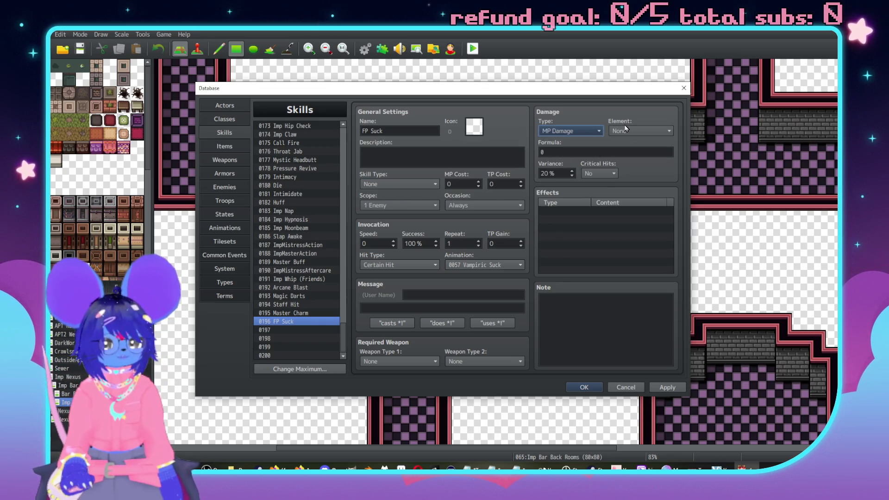
pyautogui.click(568, 148)
pyautogui.write('50')
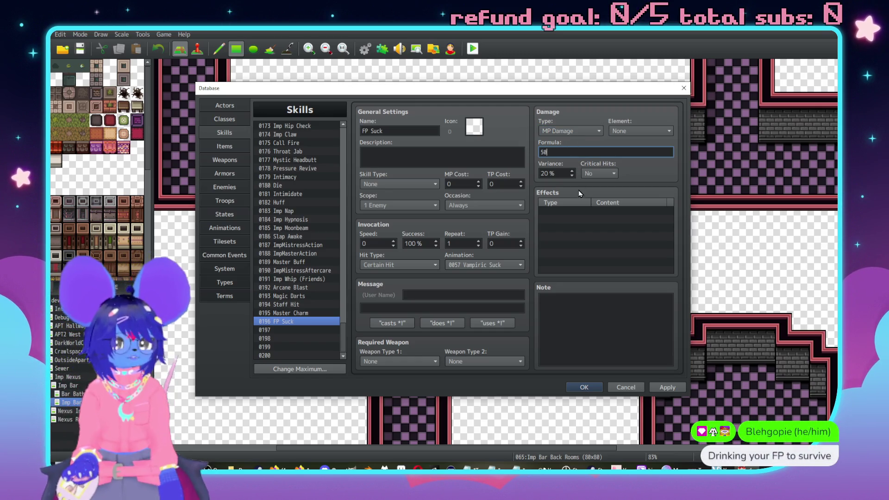
pyautogui.click(636, 253)
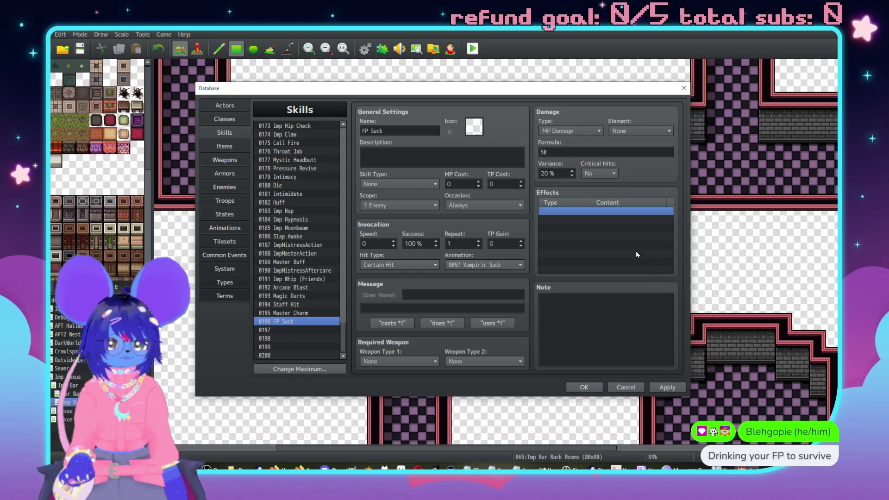
pyautogui.click(493, 295)
pyautogui.write('drains you psych')
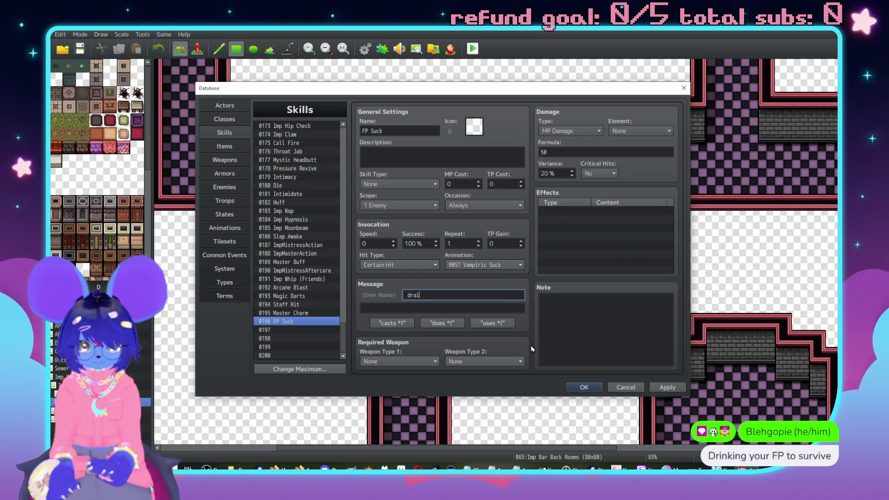
pyautogui.write('ically!')
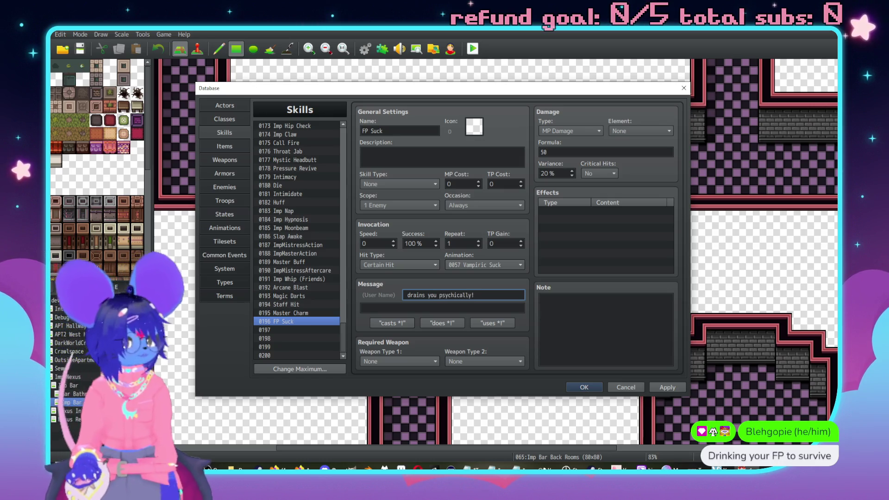
pyautogui.hotkey('alt', 'Tab')
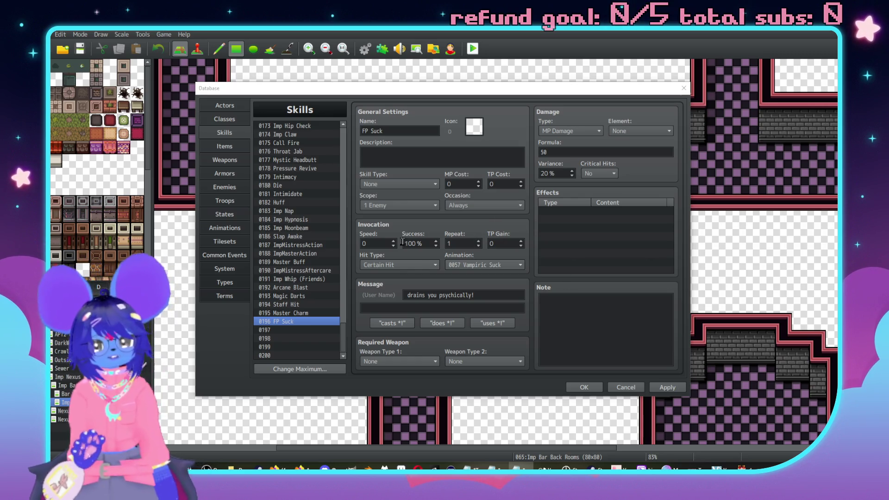
# Keep FP Suck's scope at 1 Enemy and change its damage type to MP Drain
pyautogui.click(392, 207)
pyautogui.click(396, 226)
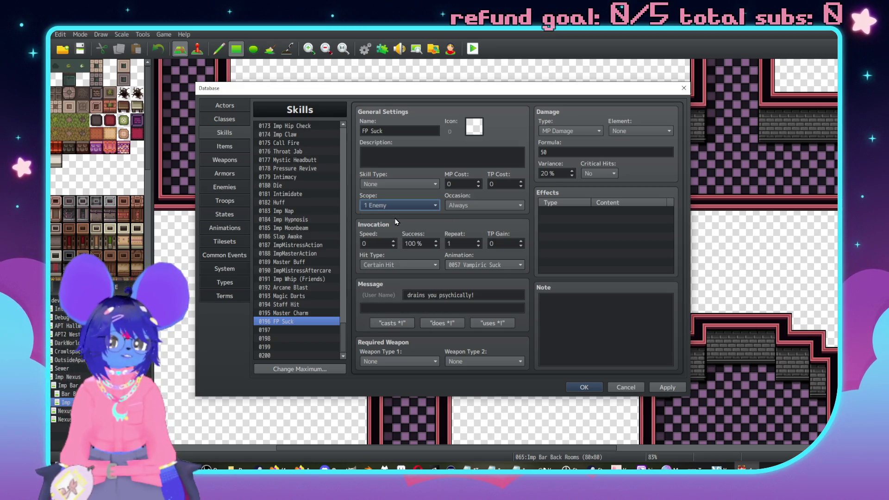
pyautogui.click(570, 131)
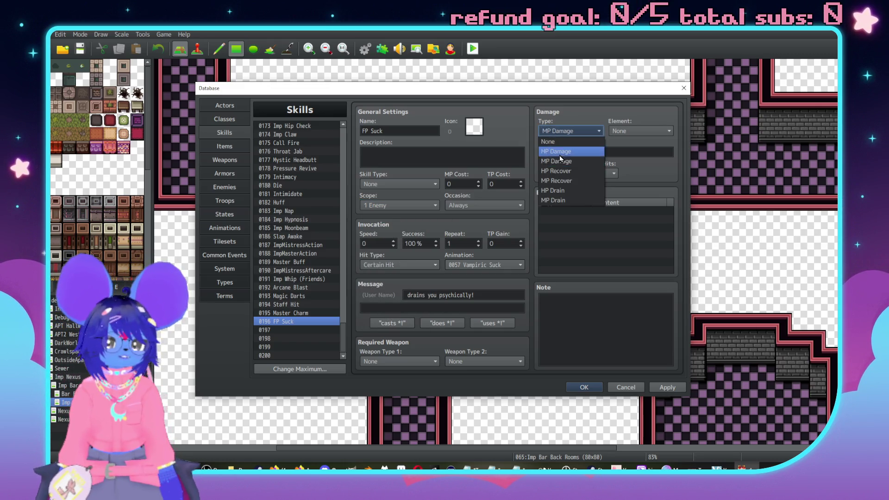
pyautogui.click(562, 201)
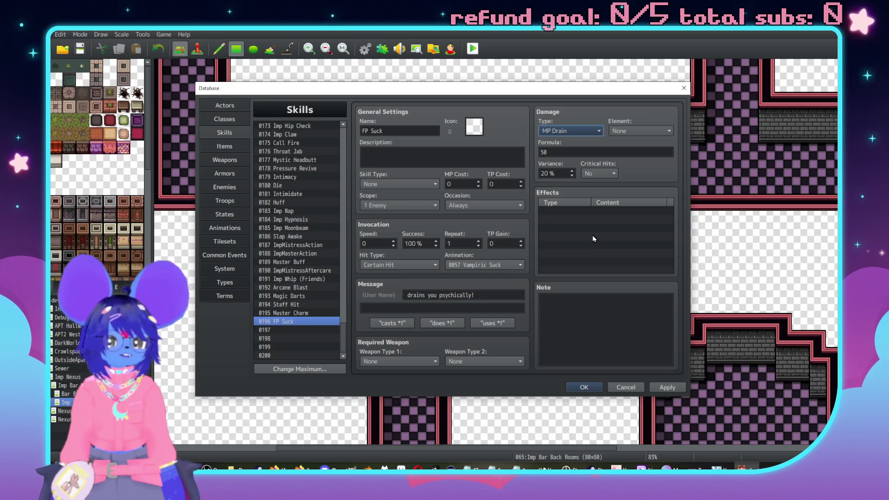
# Reword the message to 'drains your psychic energy!' and view Master Charm's settings
pyautogui.click(491, 294)
pyautogui.moveTo(480, 296); pyautogui.dragTo(436, 296)
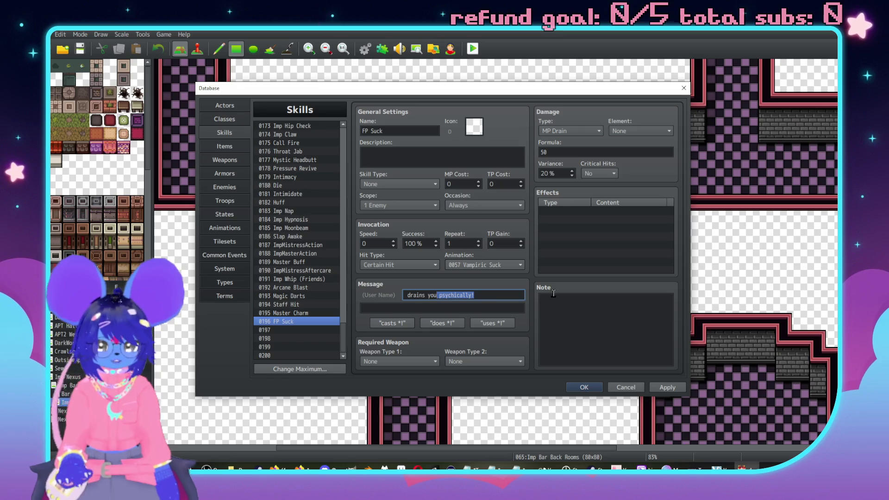
pyautogui.write('r')
pyautogui.write('rgy!')
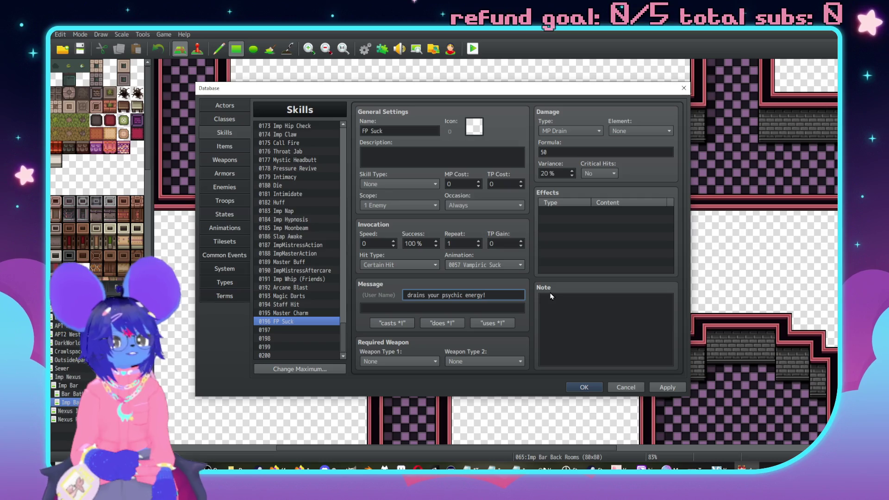
pyautogui.click(294, 313)
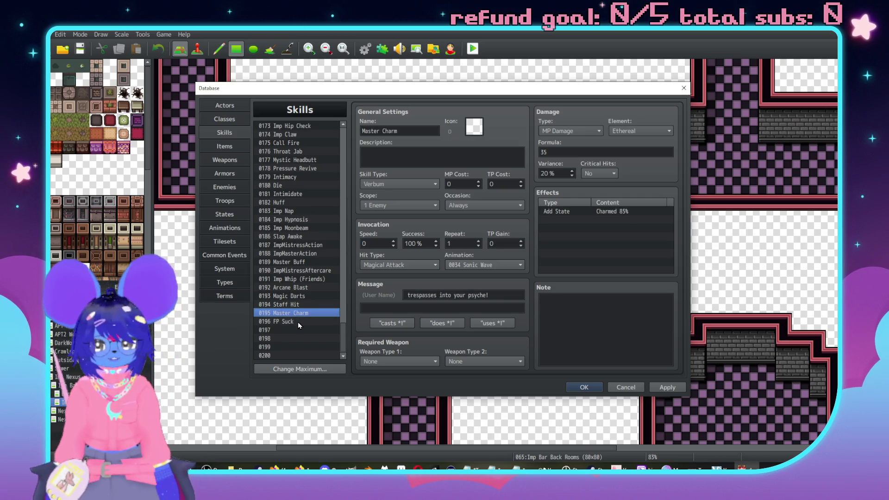
pyautogui.click(298, 321)
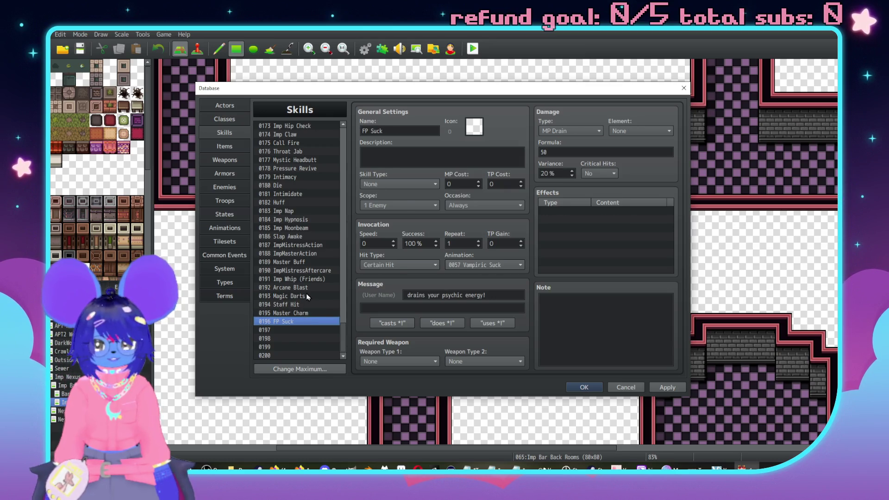
pyautogui.click(307, 296)
pyautogui.click(318, 322)
pyautogui.click(314, 305)
pyautogui.click(307, 297)
pyautogui.click(311, 287)
pyautogui.click(313, 296)
pyautogui.click(306, 313)
pyautogui.click(304, 305)
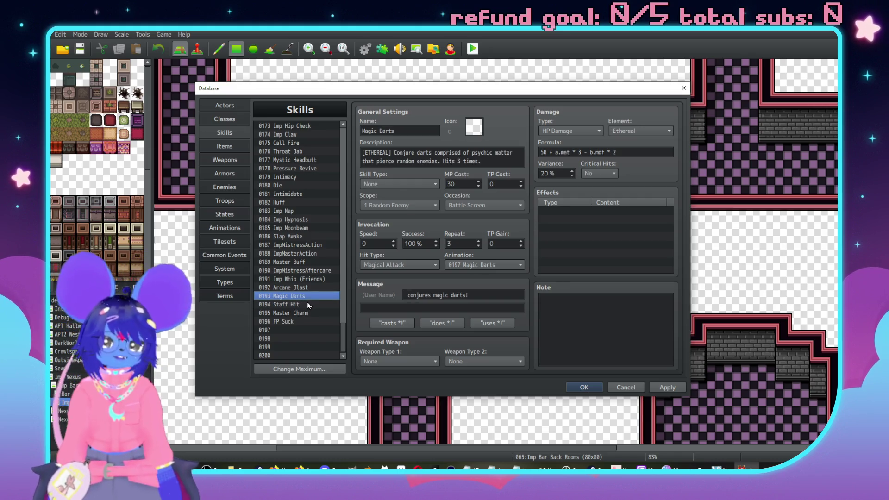
pyautogui.click(308, 313)
pyautogui.click(310, 323)
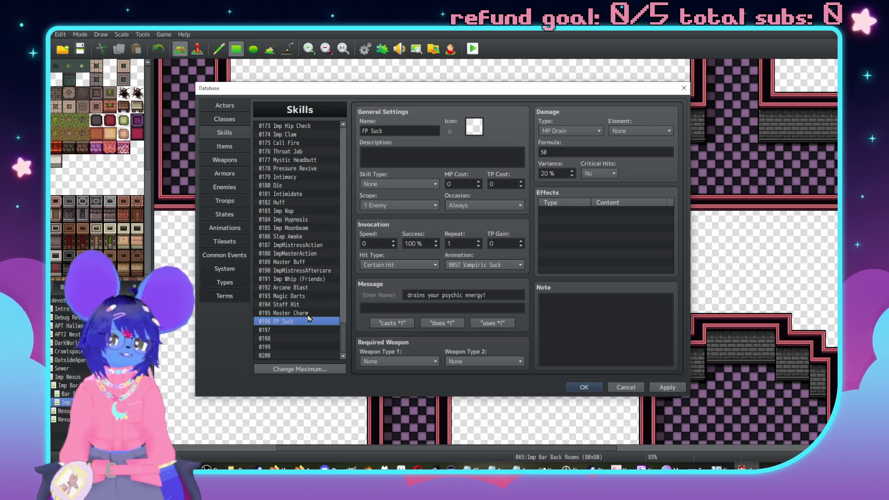
pyautogui.click(308, 314)
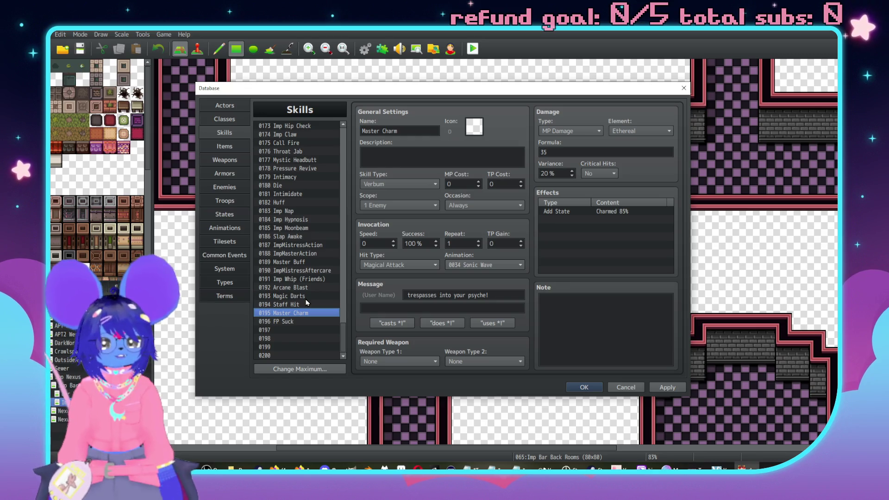
pyautogui.click(306, 296)
pyautogui.click(312, 314)
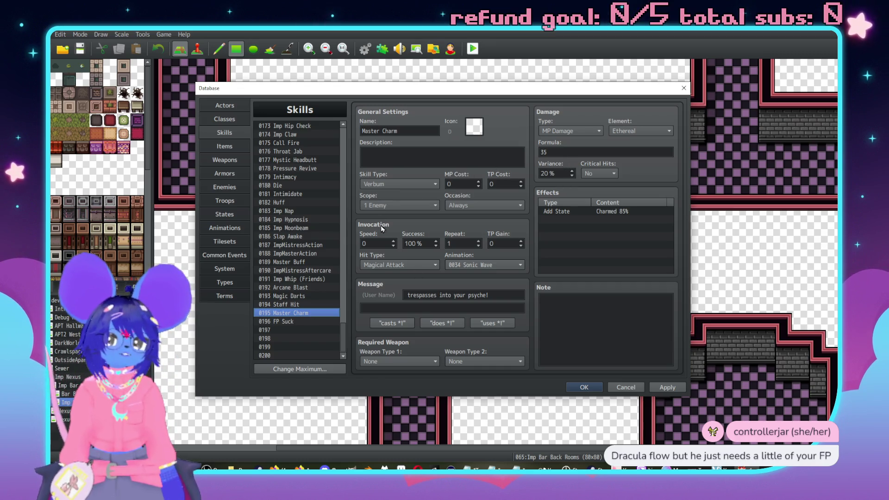
pyautogui.click(229, 188)
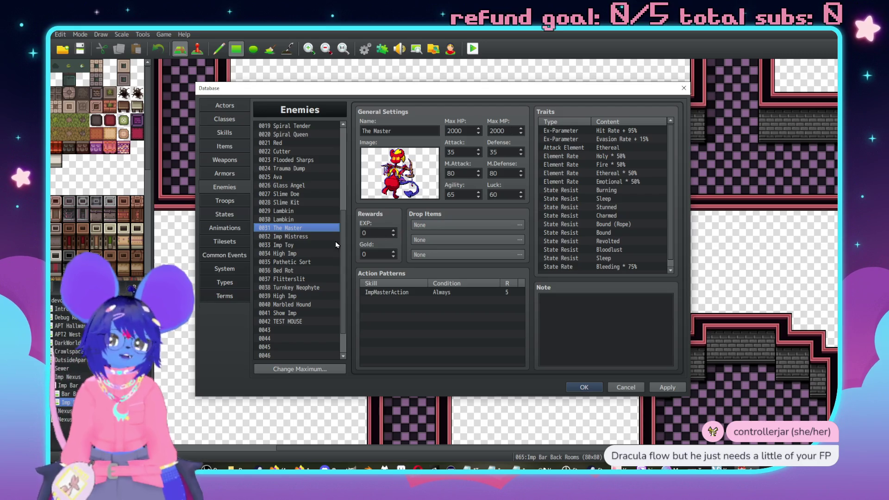
pyautogui.click(238, 173)
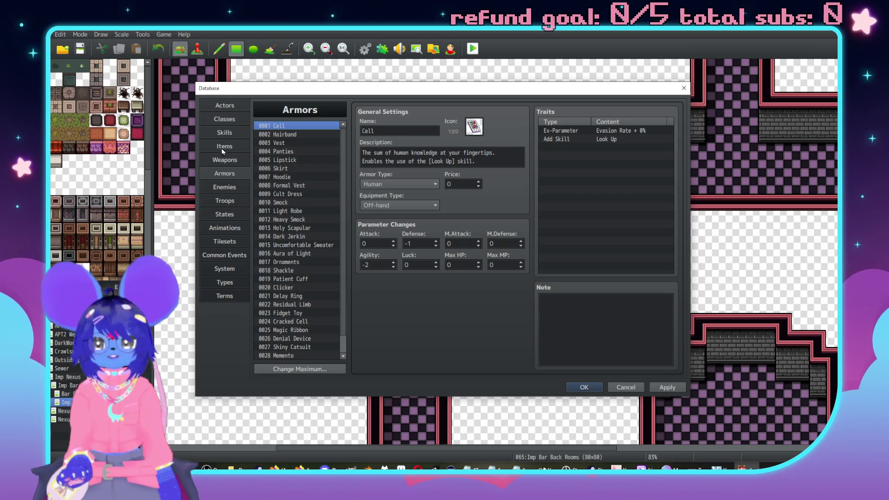
pyautogui.click(231, 160)
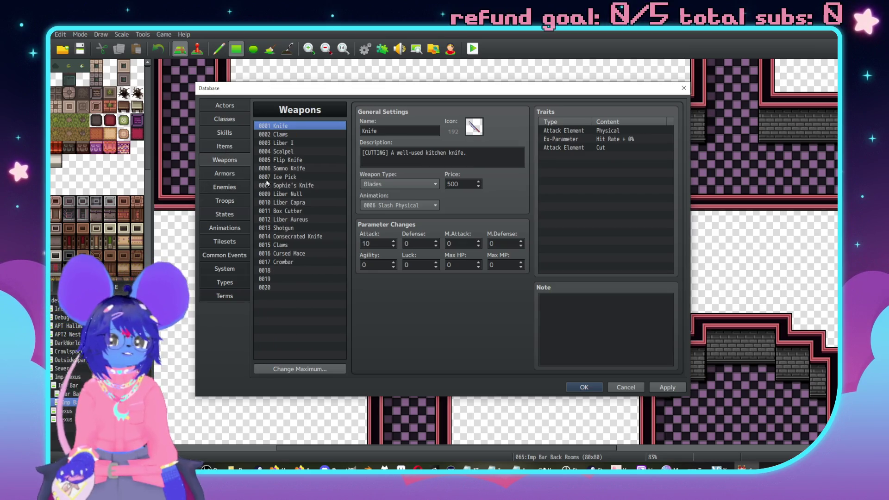
pyautogui.click(235, 188)
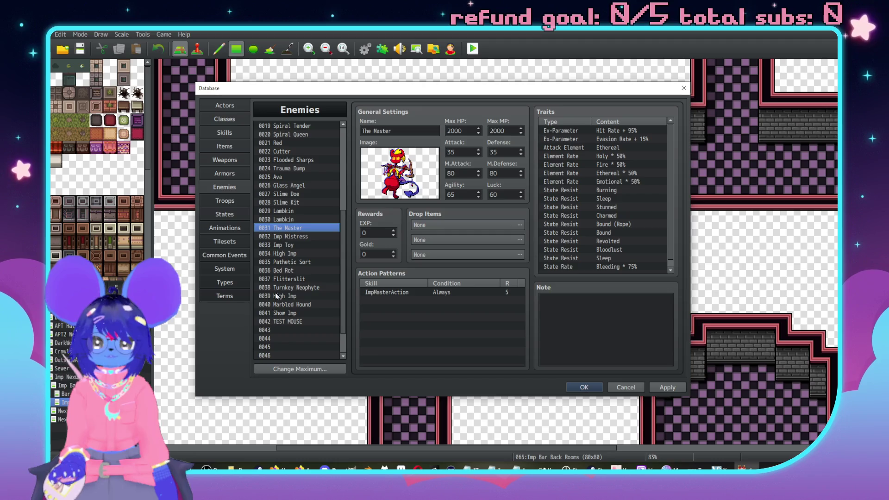
pyautogui.click(226, 133)
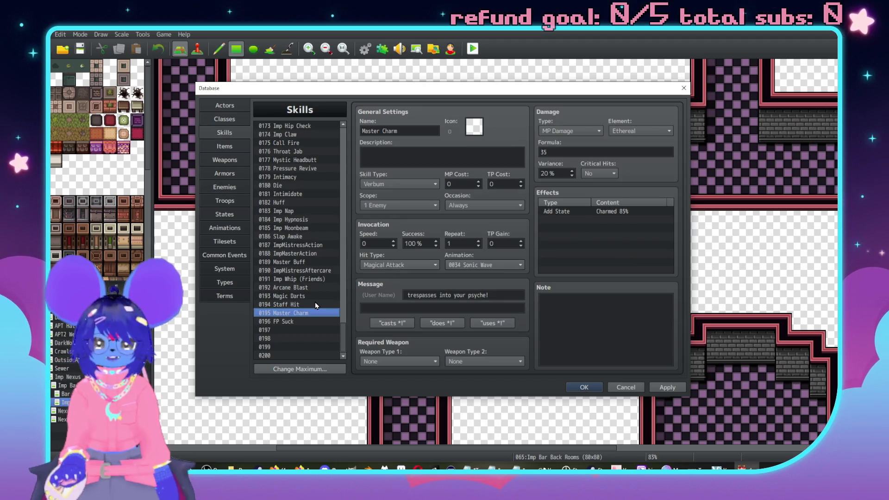
pyautogui.click(282, 322)
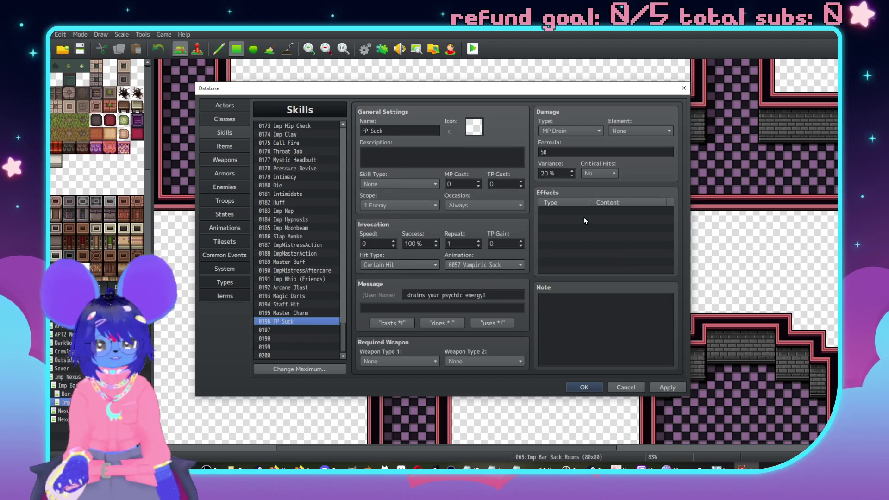
# Add an effect to skill 0196 that inflicts state 0005 Revolted with 35% chance
pyautogui.doubleClick(583, 216)
pyautogui.click(576, 180)
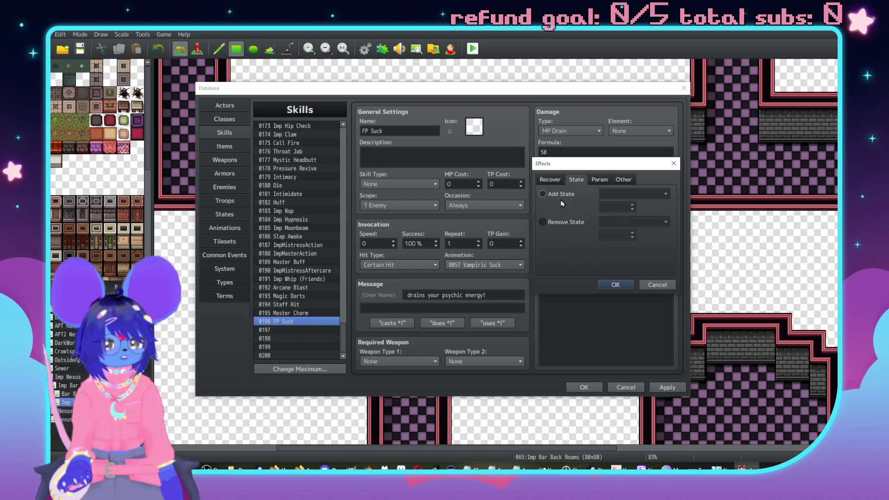
pyautogui.click(615, 194)
pyautogui.click(616, 254)
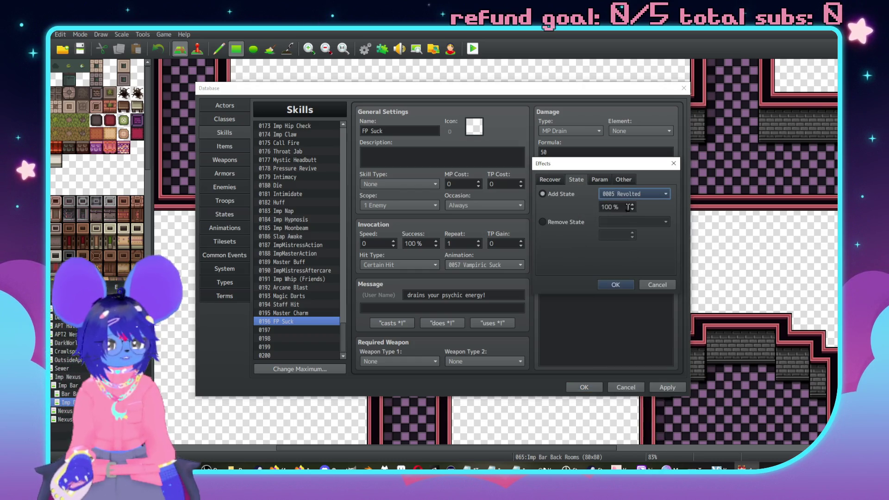
pyautogui.doubleClick(617, 206)
pyautogui.write('35')
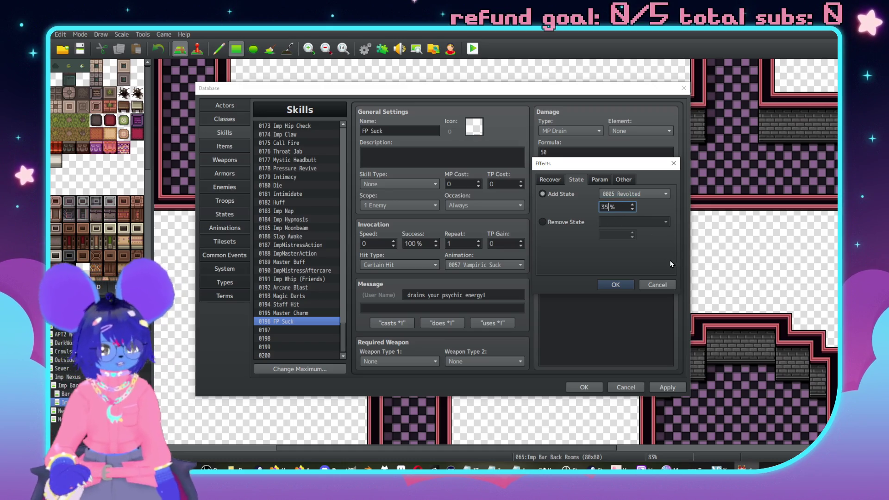
pyautogui.click(630, 283)
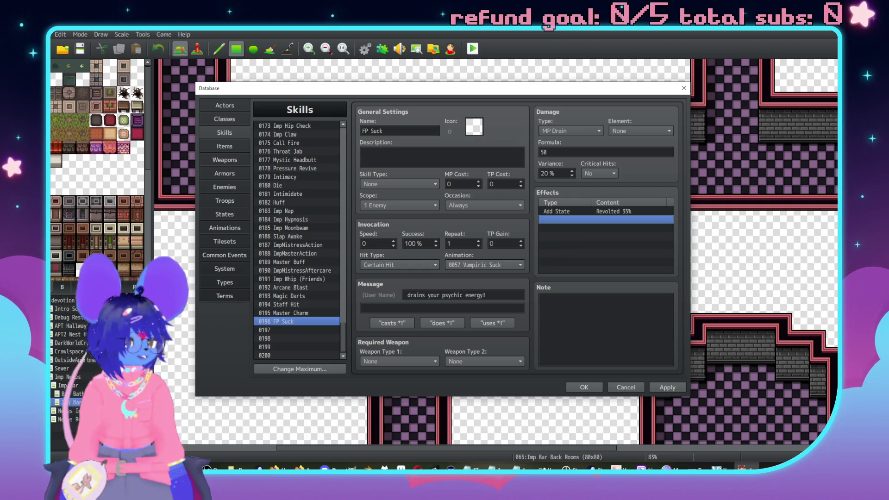
# Rename the skill to 'Big FP Suck' and set its element to Ethereal
pyautogui.hotkey('alt', 'Tab')
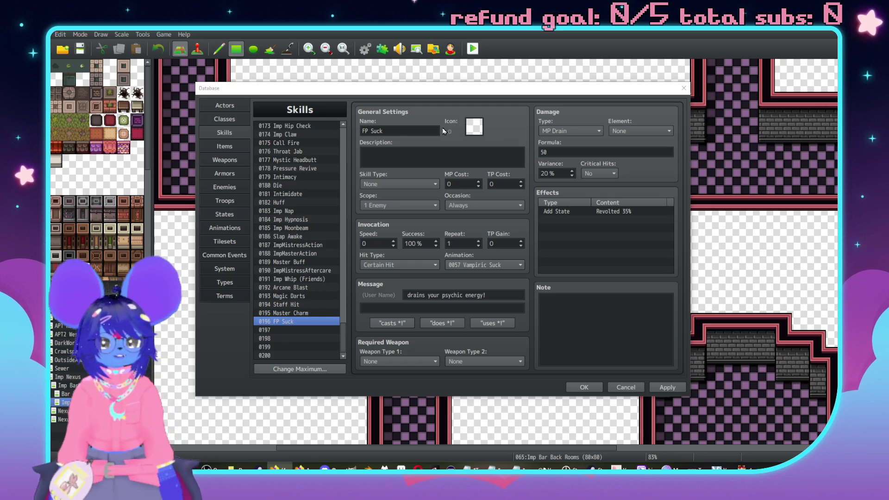
pyautogui.click(408, 134)
pyautogui.press('Home')
pyautogui.write('Bi')
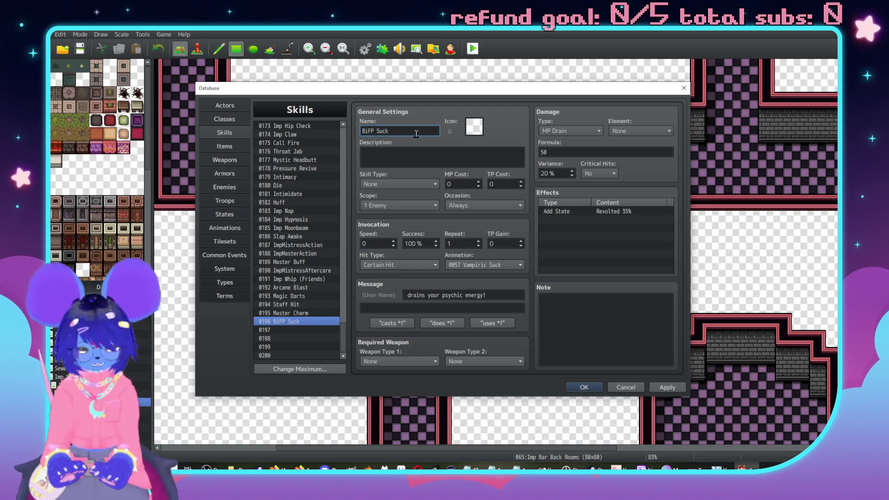
pyautogui.write('g')
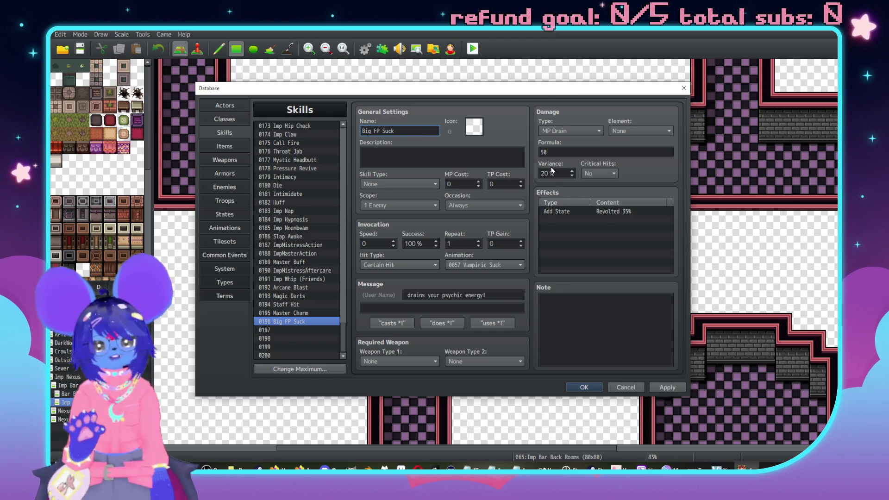
pyautogui.click(640, 131)
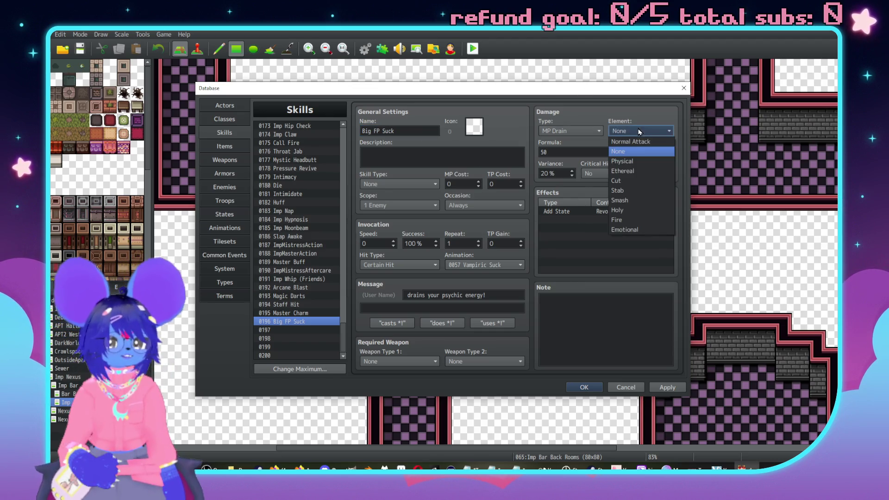
pyautogui.click(641, 170)
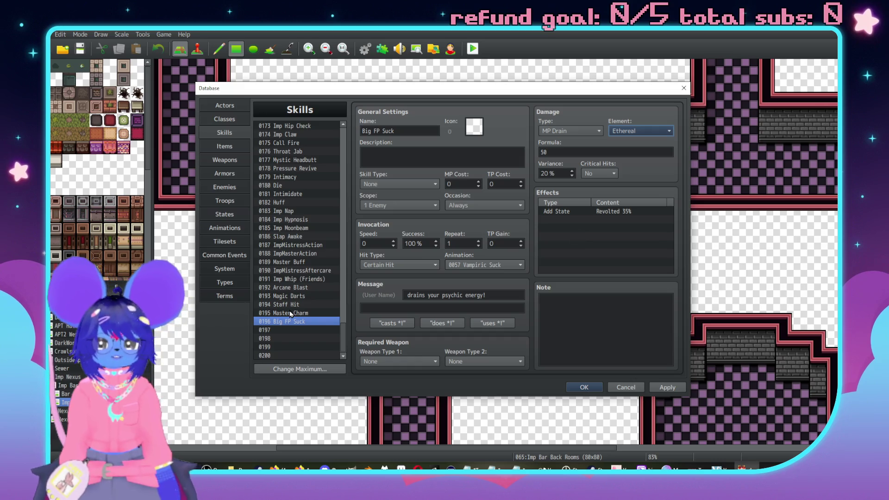
# Compare Arcane Blast, Magic Darts, Staff Hit, Big FP Suck and Master Charm, then open Armors
pyautogui.click(289, 287)
pyautogui.click(296, 296)
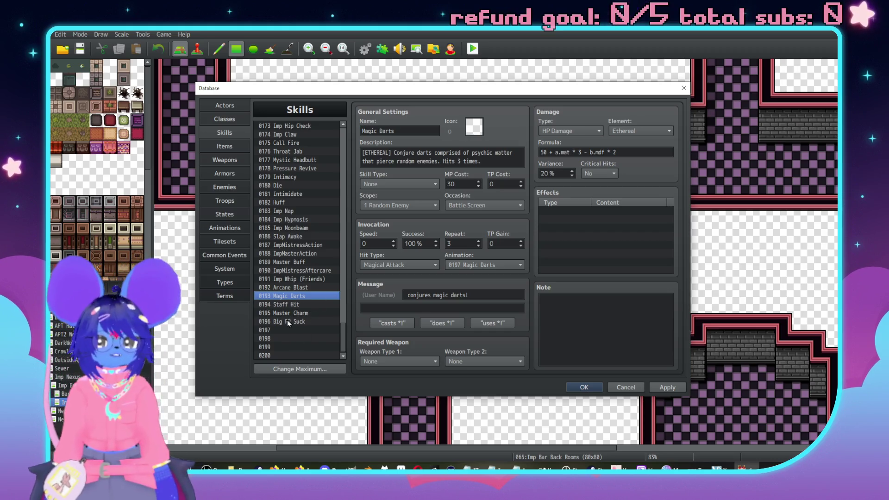
pyautogui.click(315, 304)
pyautogui.click(315, 321)
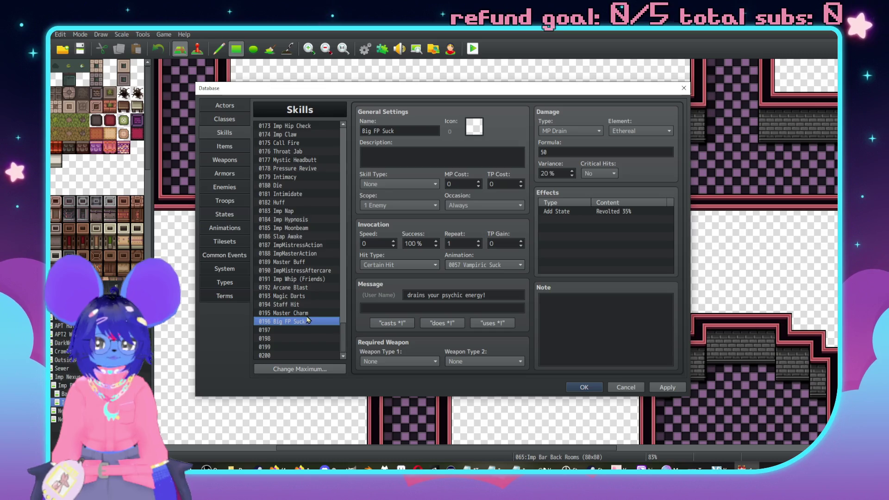
pyautogui.click(305, 314)
pyautogui.click(236, 178)
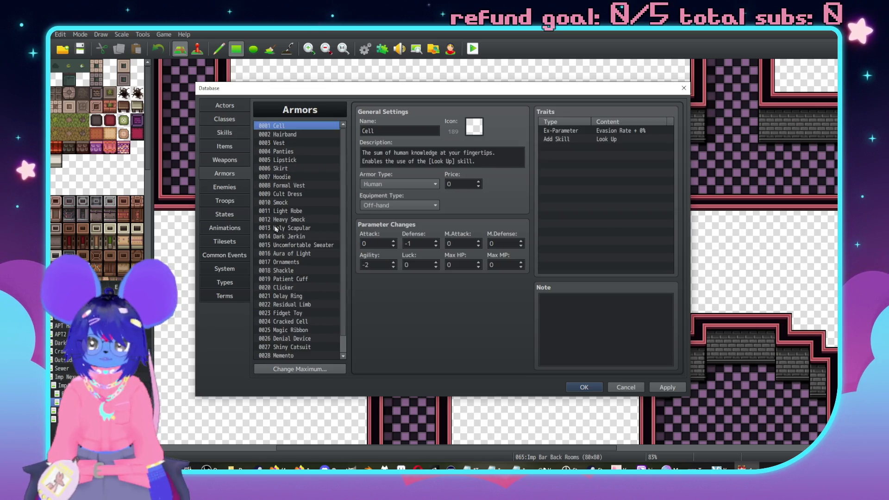
# Edit the Cult Dress armor description to end with 'Resists Holy/Ethereal/Emotional.'
pyautogui.scroll(-1, 310, 269)
pyautogui.click(294, 176)
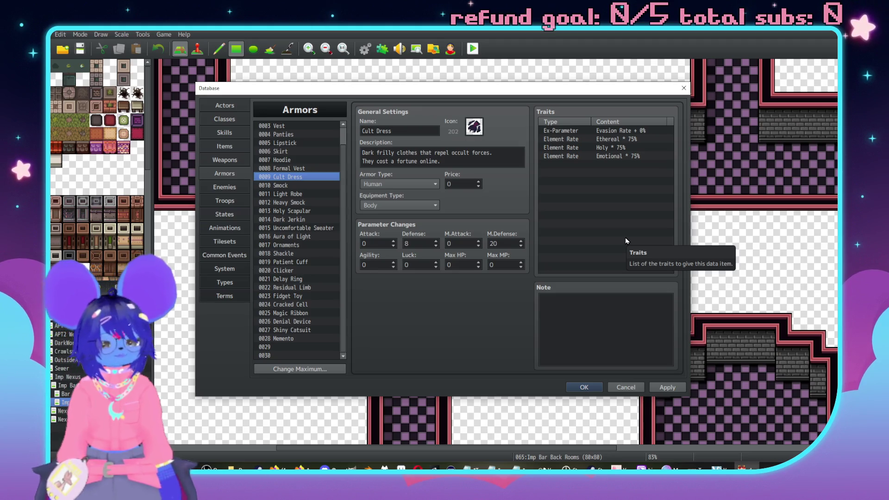
pyautogui.click(513, 152)
pyautogui.click(513, 152)
pyautogui.write('They cost')
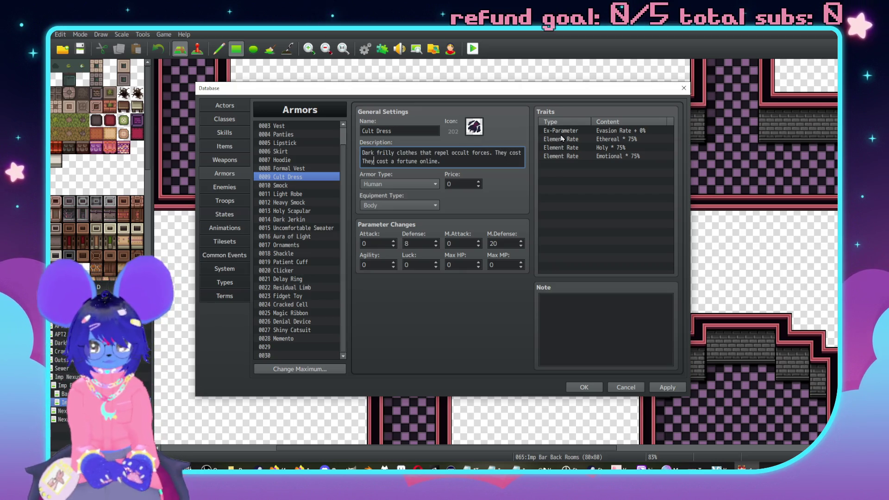
pyautogui.press('BackSpace')
pyautogui.press('BackSpace')
pyautogui.press('BackSpace')
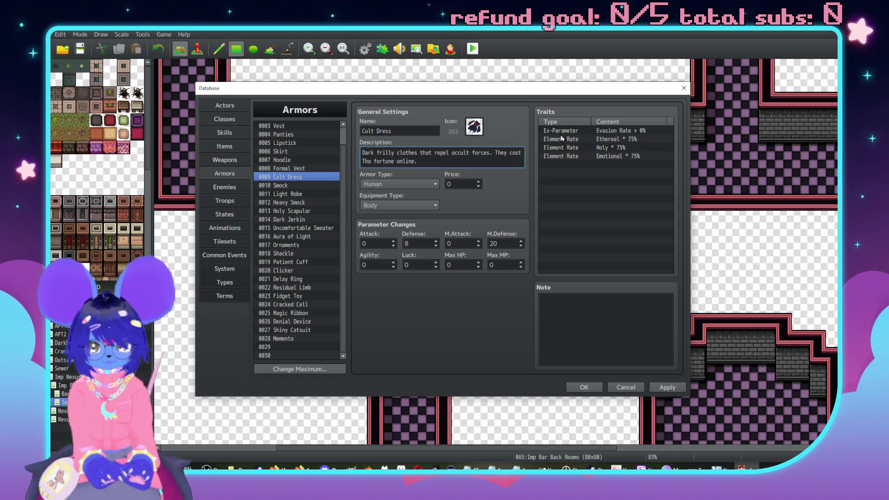
pyautogui.click(480, 162)
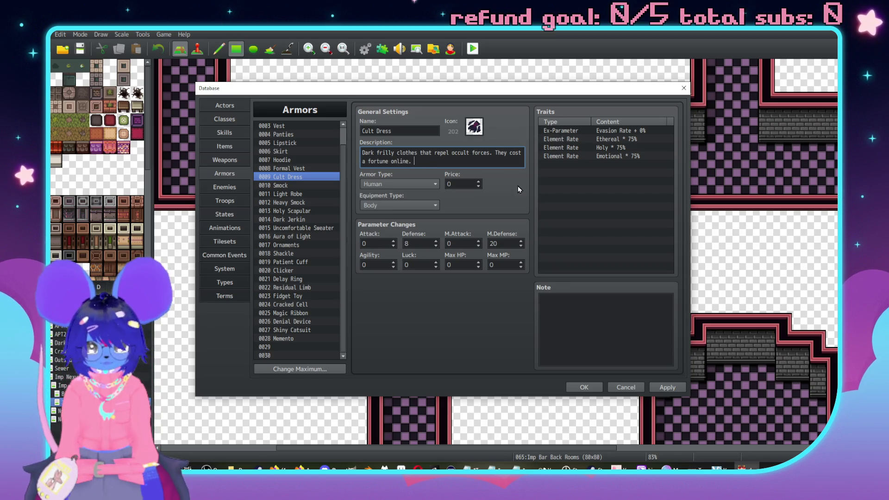
pyautogui.write('Resists Holy/')
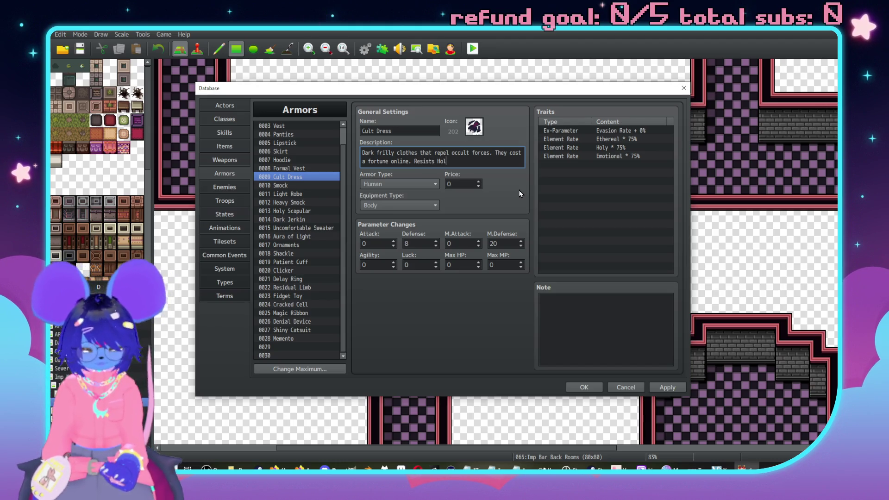
pyautogui.write('Ethereal')
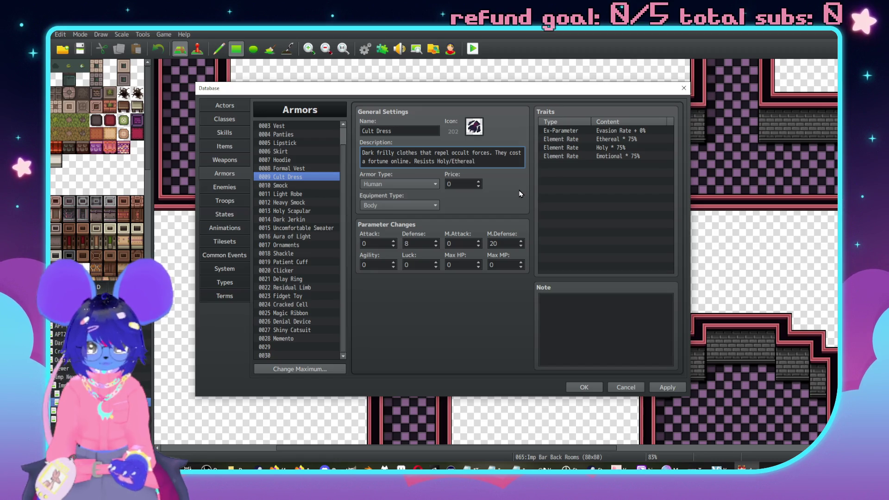
pyautogui.write('/Emotional.')
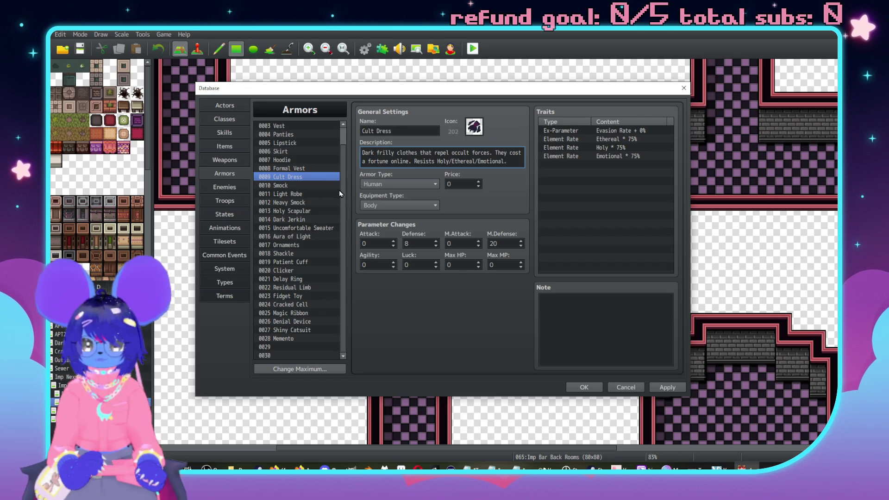
# Select armor 0013 Holy Scapular in the Armors list
pyautogui.scroll(2, 304, 214)
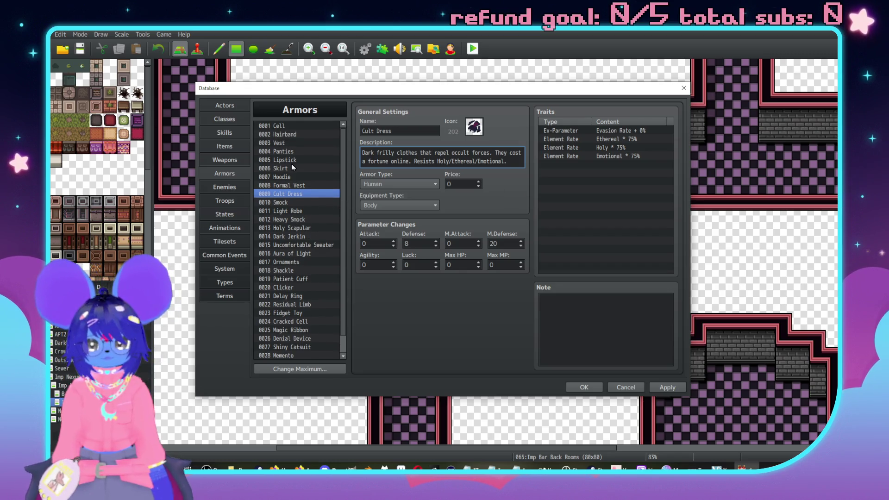
pyautogui.scroll(-2, 288, 192)
pyautogui.click(287, 210)
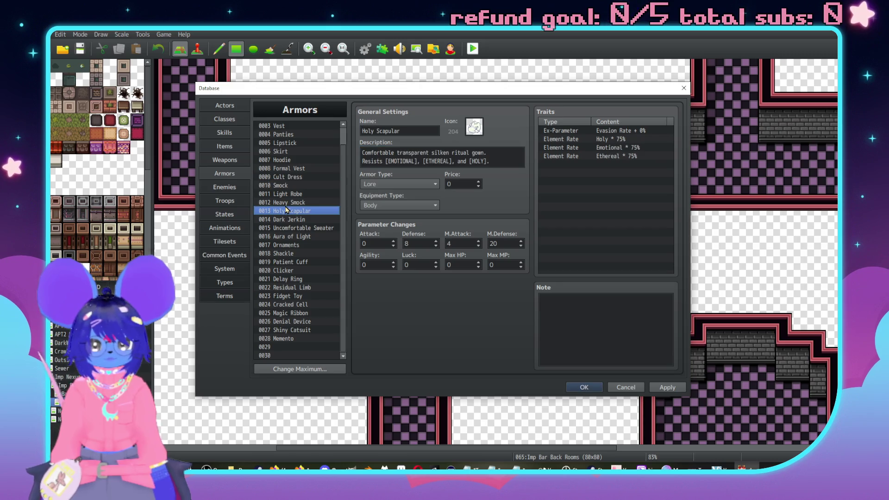
# Try pasting a bracketed resistance list into Cult Dress's description, then undo it
pyautogui.click(495, 160)
pyautogui.moveTo(491, 160); pyautogui.dragTo(385, 161)
pyautogui.hotkey('ctrl', 'c')
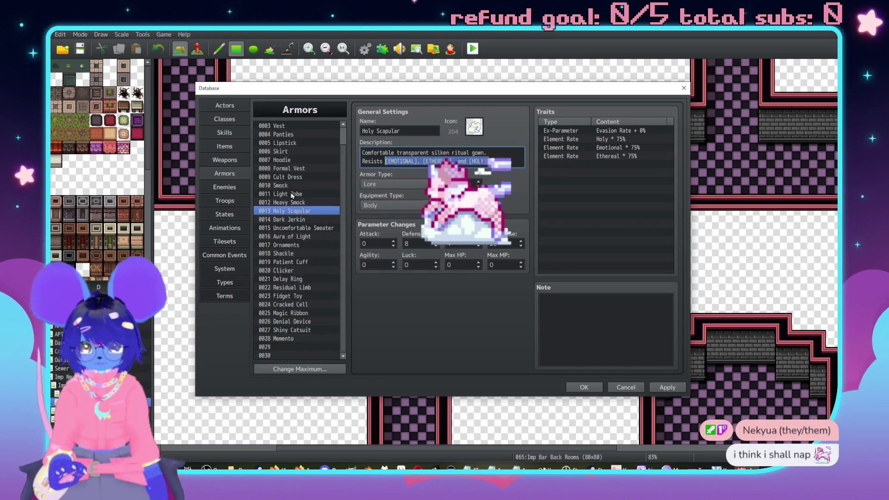
pyautogui.click(296, 178)
pyautogui.moveTo(504, 165); pyautogui.dragTo(437, 160)
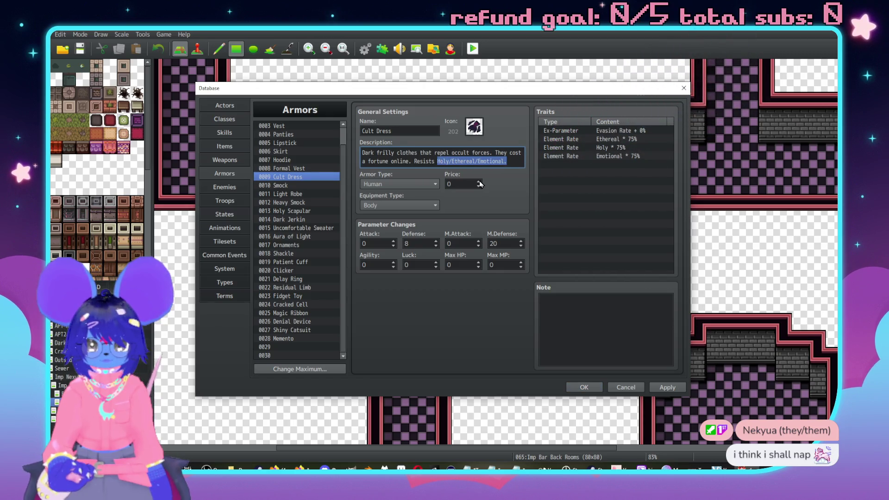
pyautogui.hotkey('ctrl', 'v')
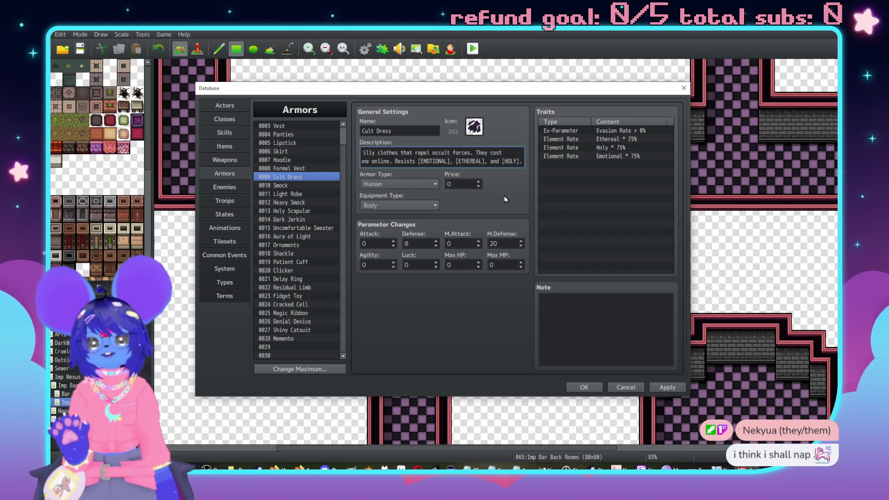
pyautogui.press('Home')
pyautogui.hotkey('ctrl', 'z')
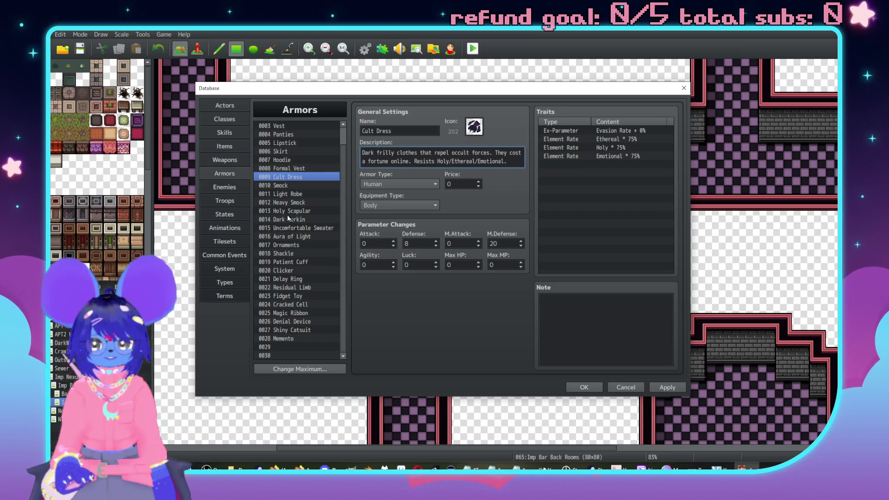
# Change Heavy Smock's description to end "[CUTTING]/[FIRE]."
pyautogui.click(295, 203)
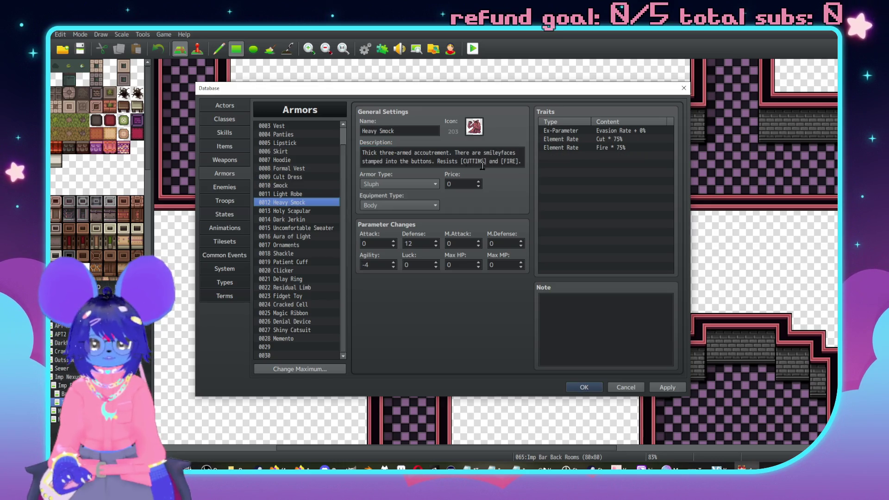
pyautogui.tripleClick(500, 160)
pyautogui.press('End')
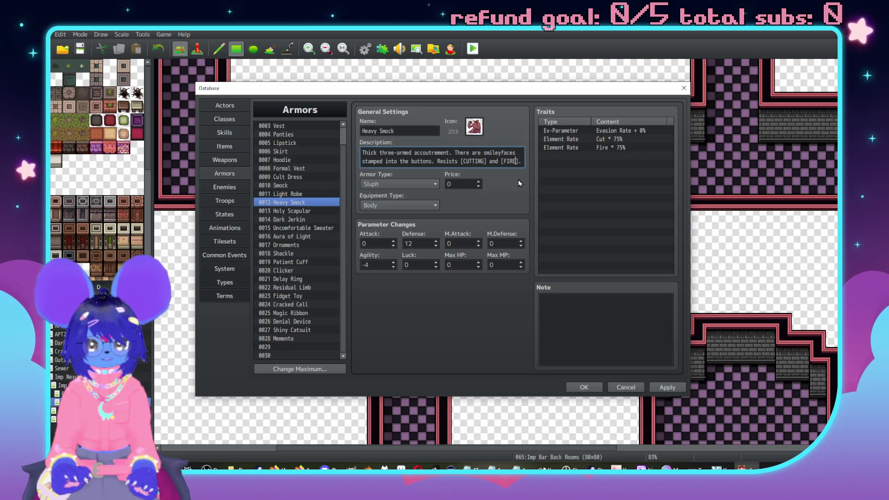
pyautogui.press('Left')
pyautogui.press('Left')
pyautogui.press('Left')
pyautogui.press('BackSpace')
pyautogui.press('BackSpace')
pyautogui.press('BackSpace')
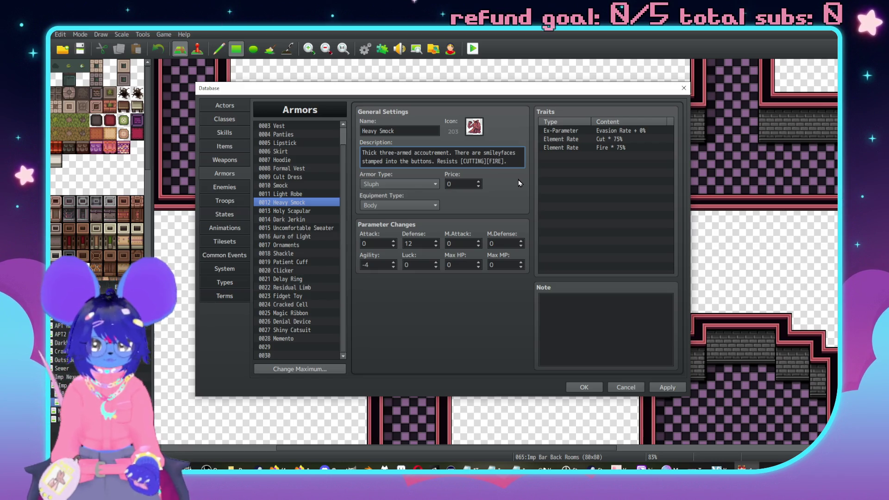
pyautogui.write('/')
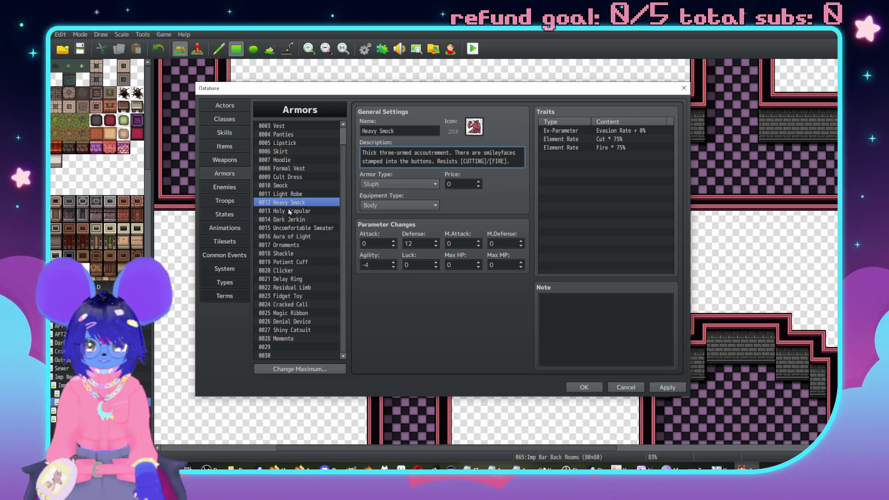
# Make Holy Scapular's description end "[EMOTIONAL]/[ETHEREAL]." without [HOLY], leaving its Holy trait unchanged
pyautogui.click(281, 211)
pyautogui.press('BackSpace')
pyautogui.press('BackSpace')
pyautogui.press('BackSpace')
pyautogui.write('/')
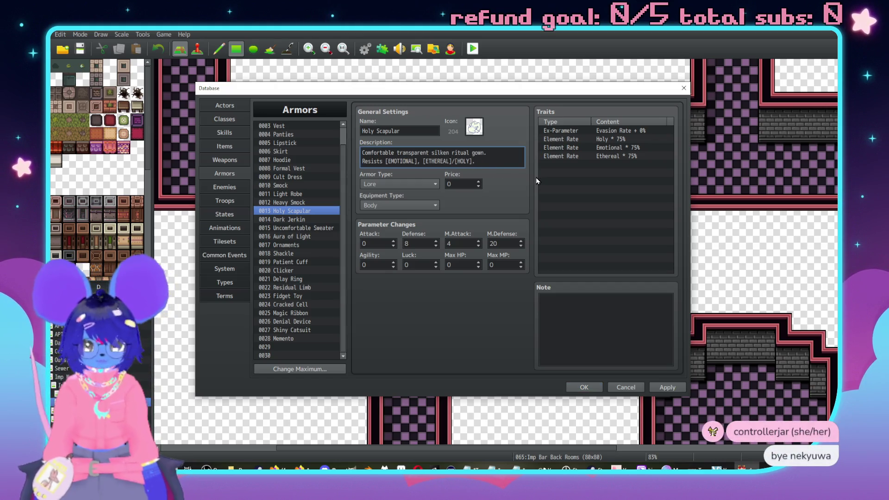
pyautogui.press('BackSpace')
pyautogui.press('BackSpace')
pyautogui.write('/')
pyautogui.click(488, 163)
pyautogui.press('BackSpace')
pyautogui.press('BackSpace')
pyautogui.press('BackSpace')
pyautogui.press('BackSpace')
pyautogui.press('BackSpace')
pyautogui.press('BackSpace')
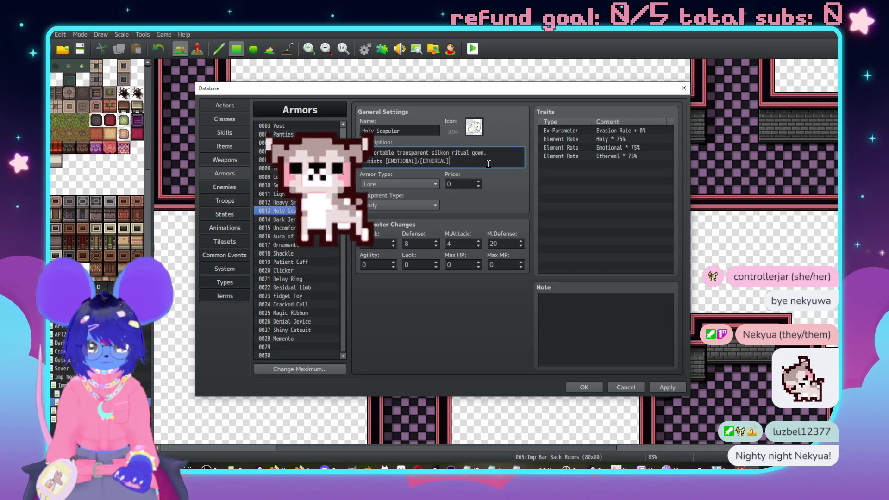
pyautogui.write('.')
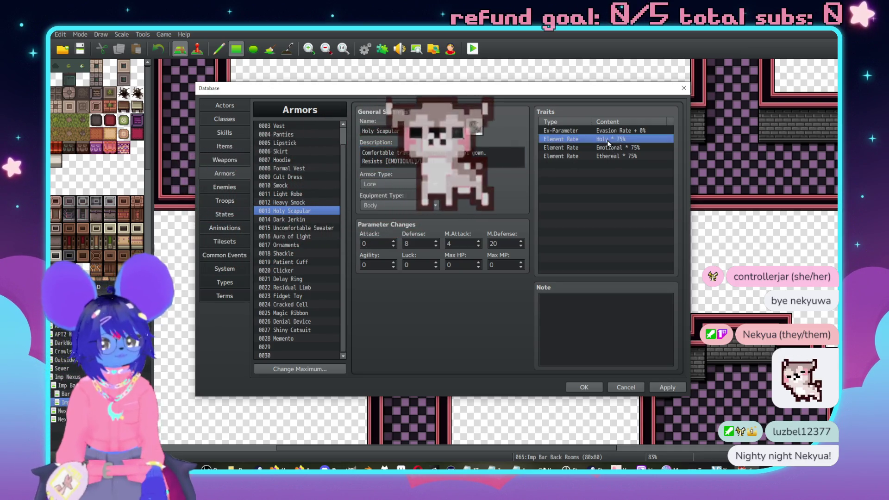
pyautogui.doubleClick(609, 138)
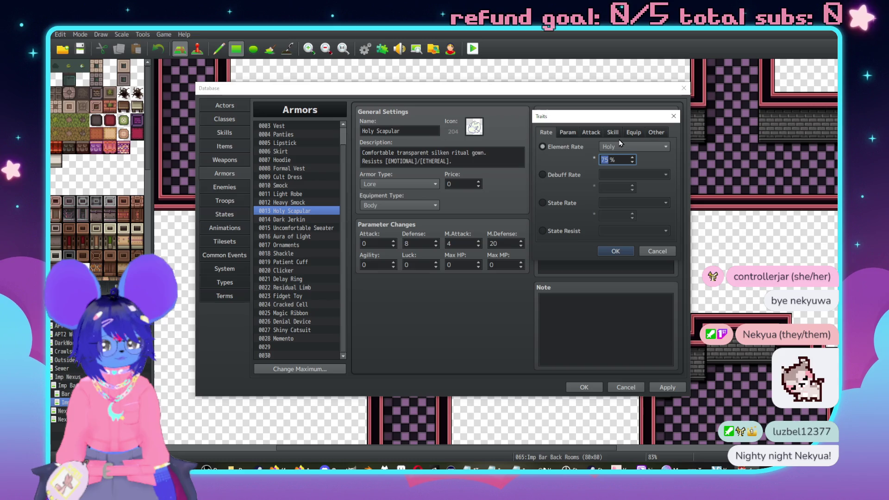
pyautogui.click(663, 250)
pyautogui.click(297, 178)
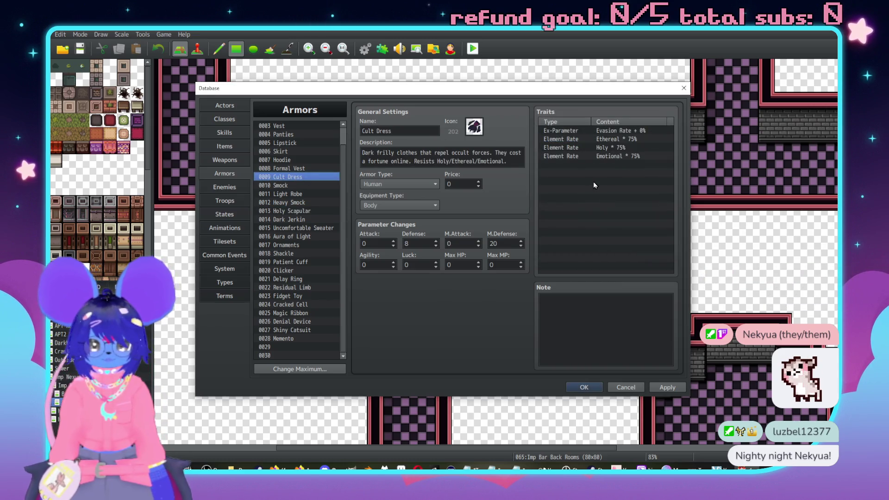
# Delete Cult Dress's Holy 75% trait and rewrite its description ending as "[EMOTIONAL]/[ETHEREAL]."
pyautogui.click(624, 148)
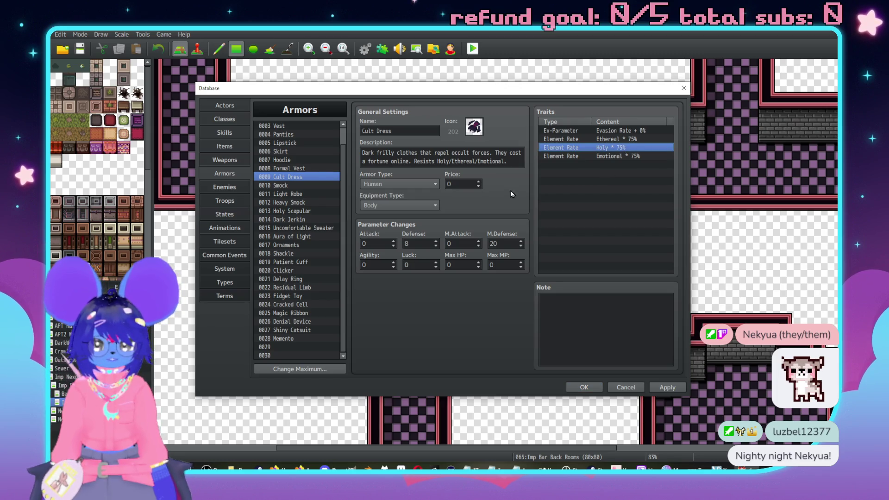
pyautogui.press('Delete')
pyautogui.click(514, 161)
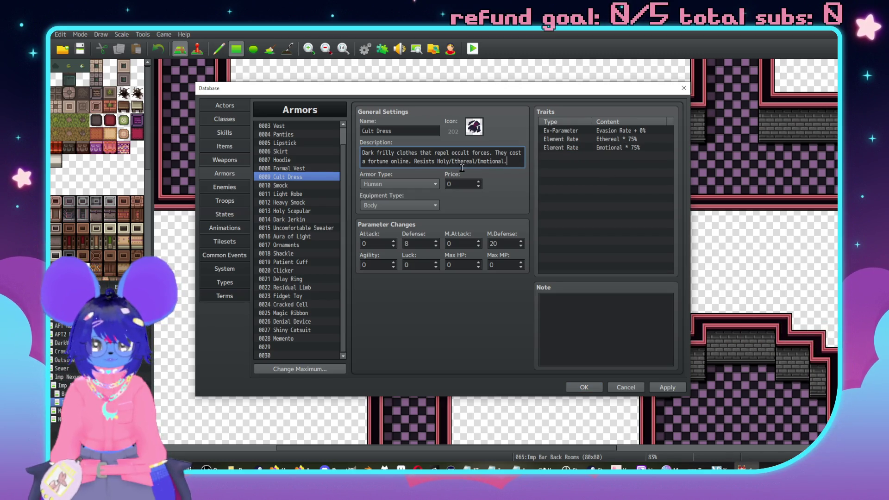
pyautogui.keyDown('shift'); pyautogui.click(437, 161); pyautogui.keyUp('shift')
pyautogui.write('[EMOTIONAL')
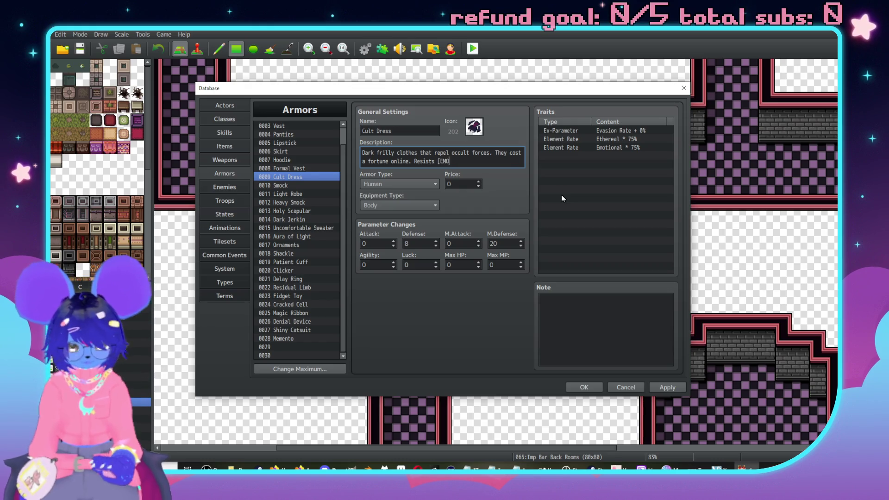
pyautogui.write(']/ETHERE')
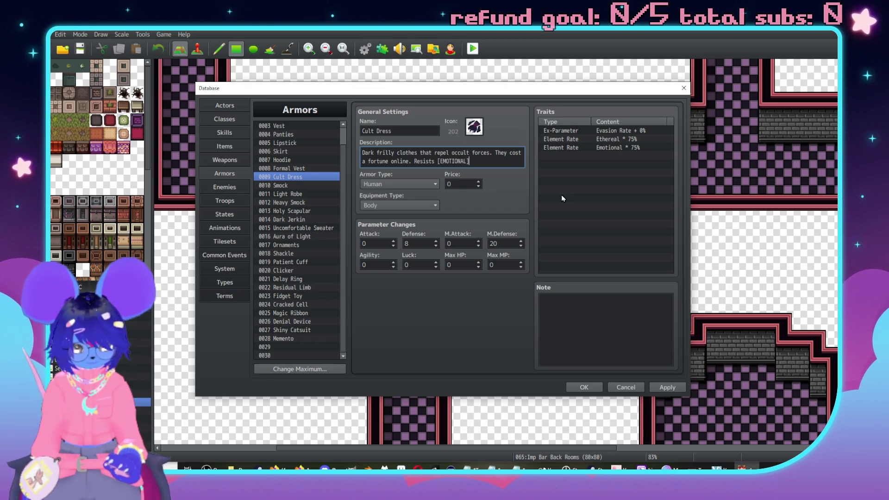
pyautogui.press('BackSpace')
pyautogui.press('BackSpace')
pyautogui.press('BackSpace')
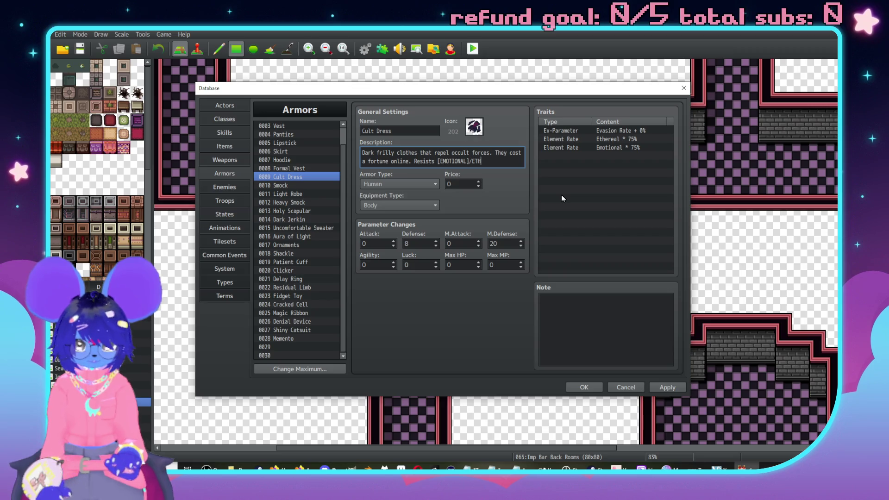
pyautogui.write('[ETHEREAL]')
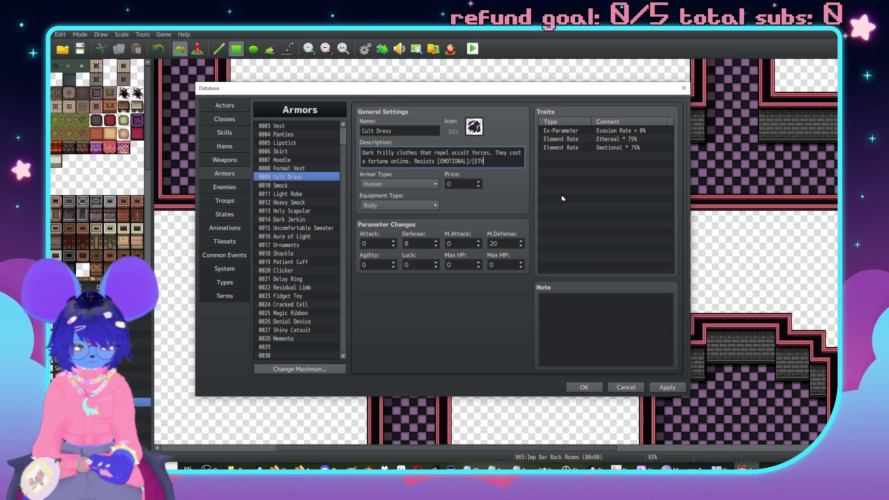
pyautogui.write('.')
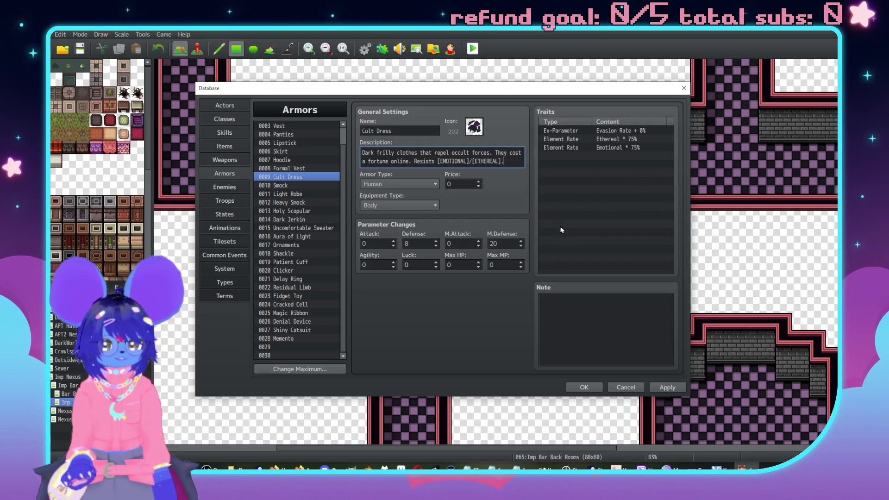
pyautogui.click(281, 187)
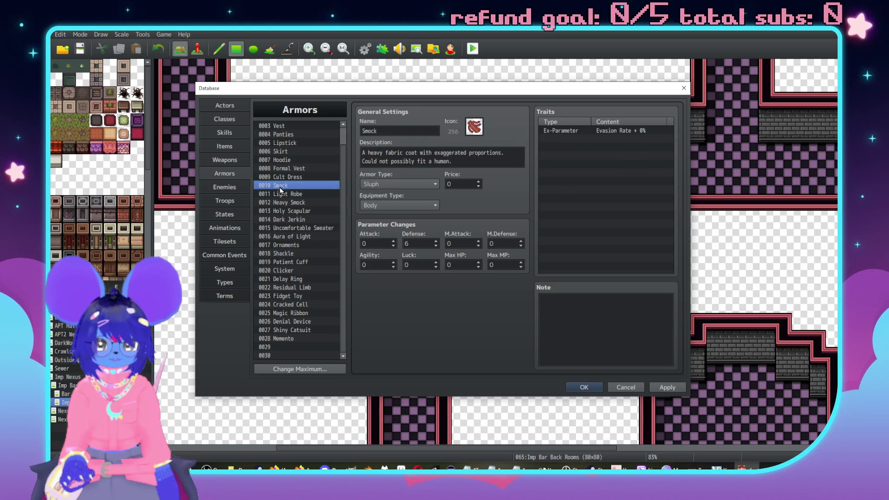
# In Dark Jerkin's description, replace the "and" between [EMOTIONAL] and [ETHEREAL] with "/"
pyautogui.click(295, 195)
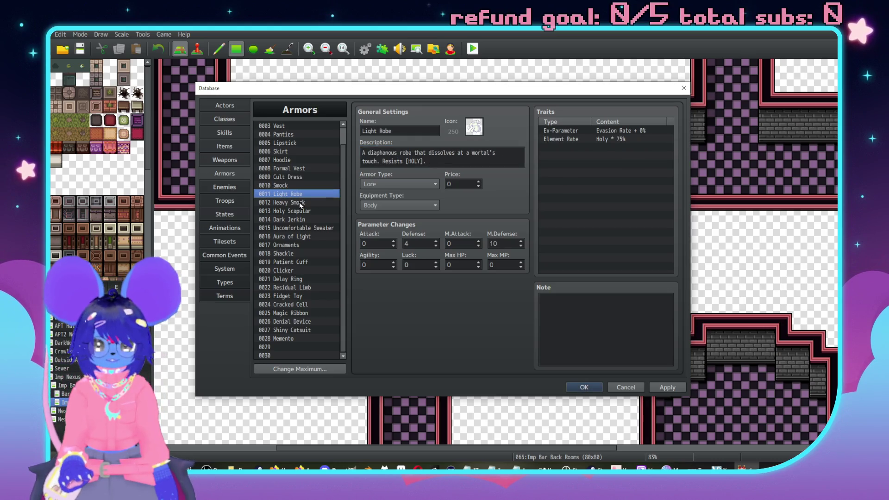
pyautogui.click(300, 202)
pyautogui.click(304, 211)
pyautogui.click(305, 204)
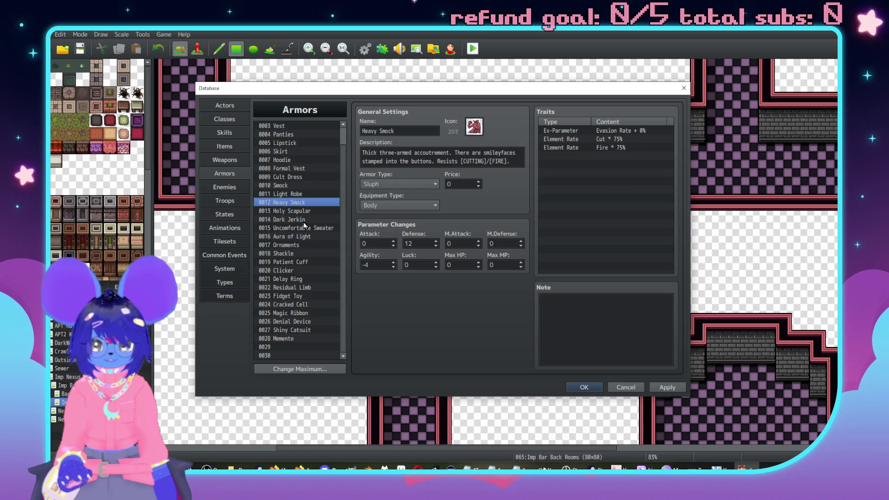
pyautogui.click(304, 220)
pyautogui.tripleClick(433, 162)
pyautogui.click(433, 161)
pyautogui.press('BackSpace')
pyautogui.press('BackSpace')
pyautogui.press('BackSpace')
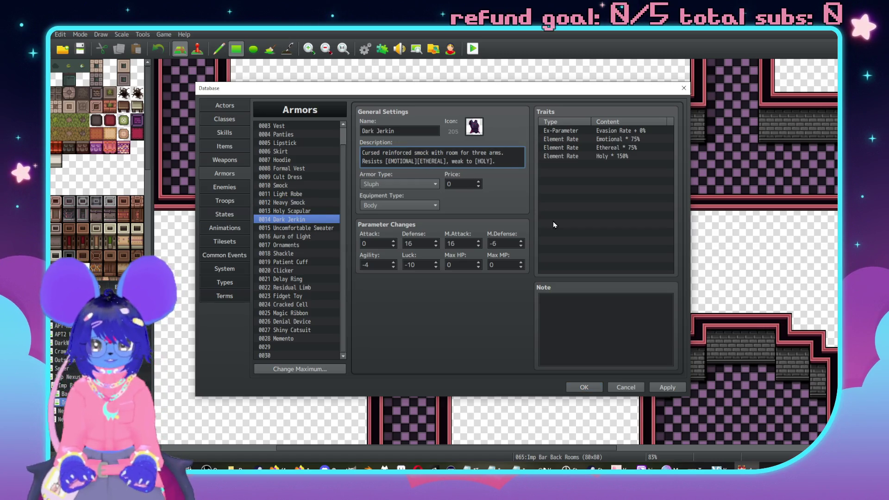
pyautogui.write('/')
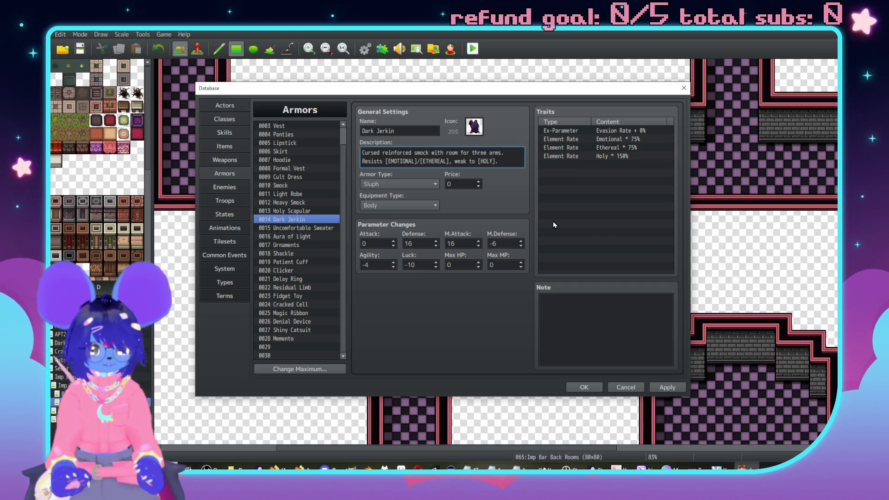
# Browse Uncomfortable Sweater and Aura of Light, then select Dark Jerkin's Holy 150% trait
pyautogui.click(302, 229)
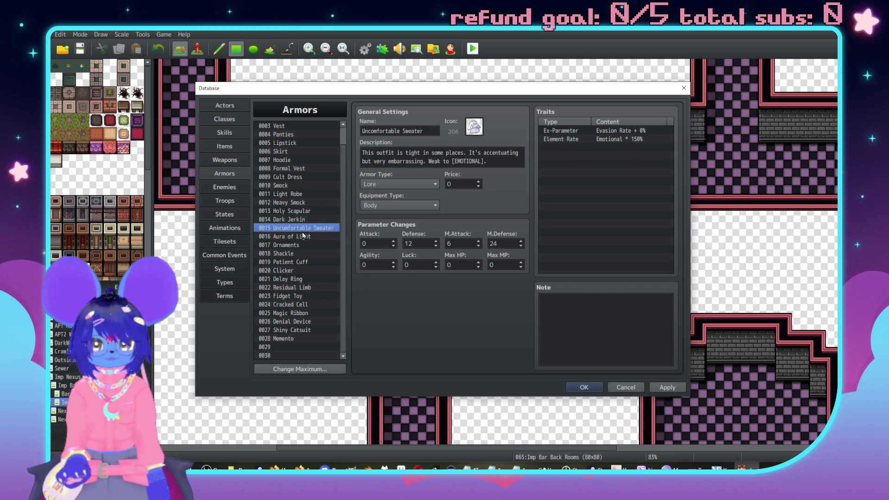
pyautogui.click(310, 240)
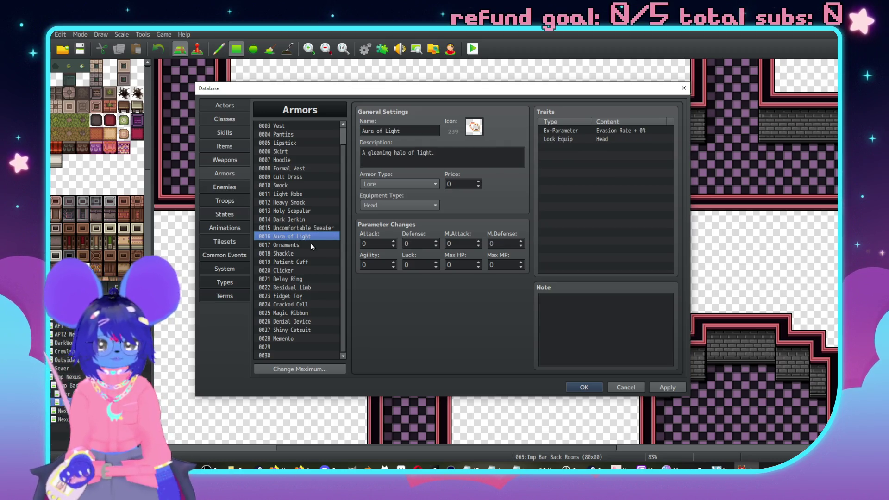
pyautogui.click(314, 228)
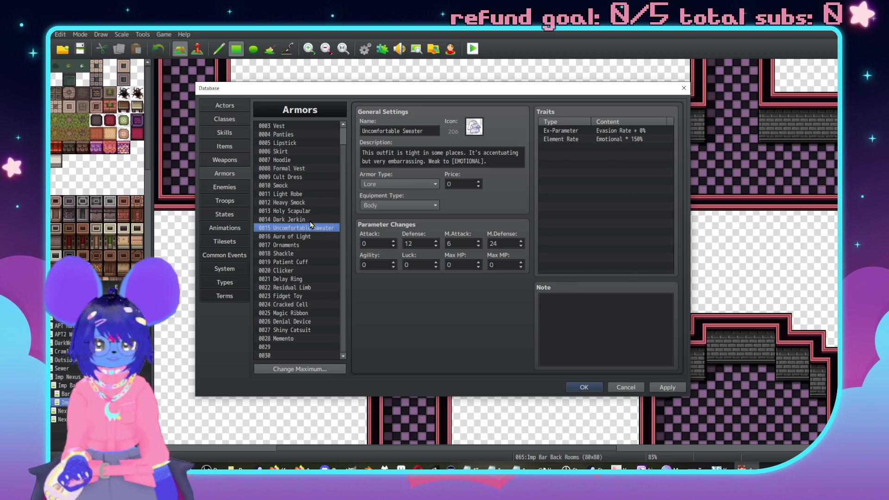
pyautogui.click(322, 220)
pyautogui.click(625, 159)
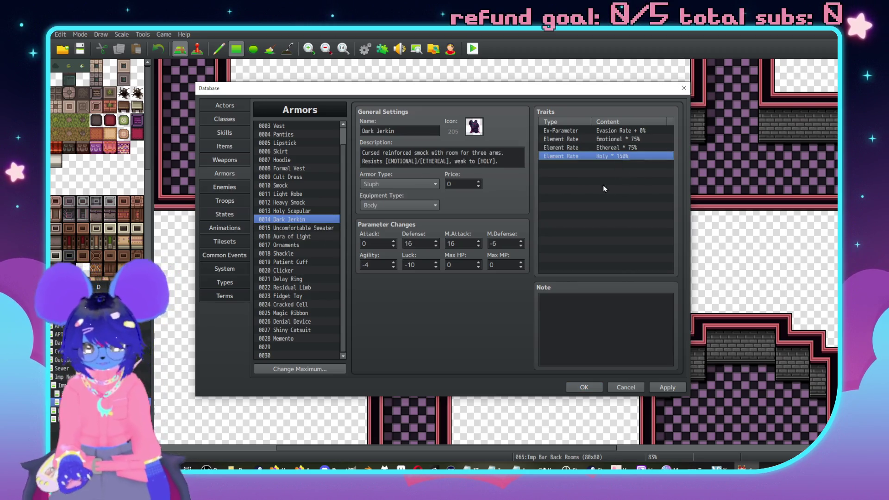
# Change Aura of Light's Holy element rate from 150% to 75%
pyautogui.click(322, 236)
pyautogui.doubleClick(610, 149)
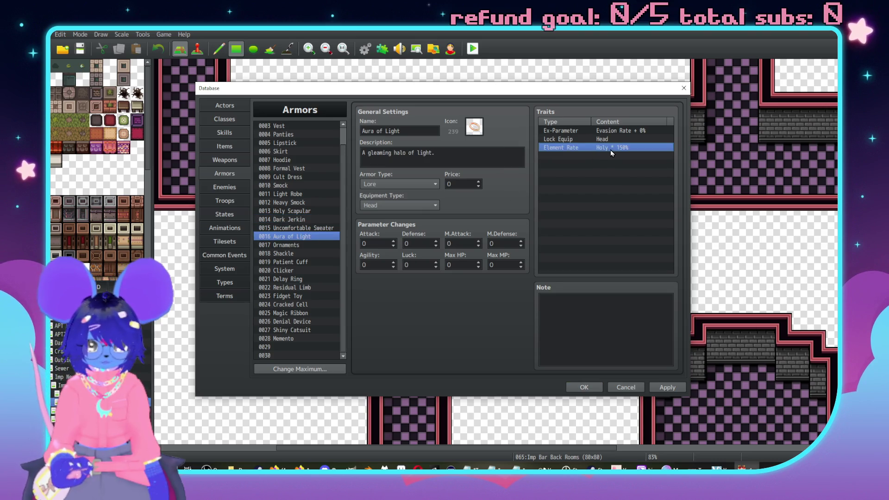
pyautogui.write('75')
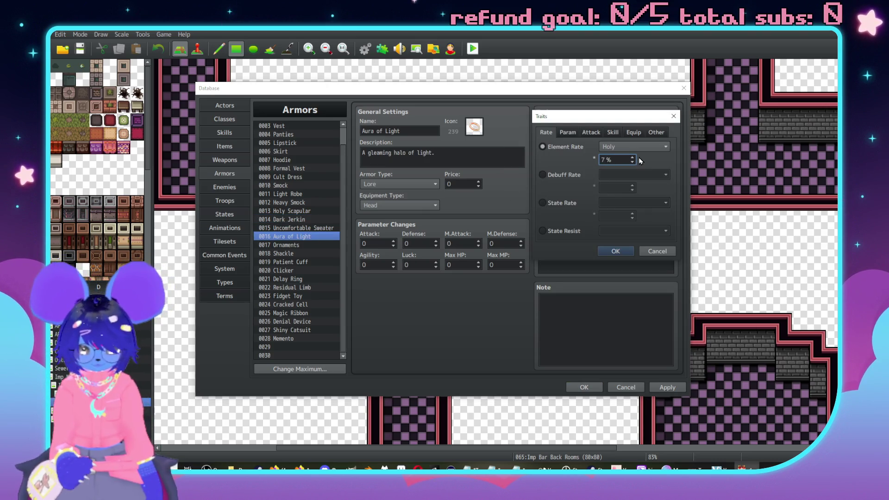
pyautogui.press('Return')
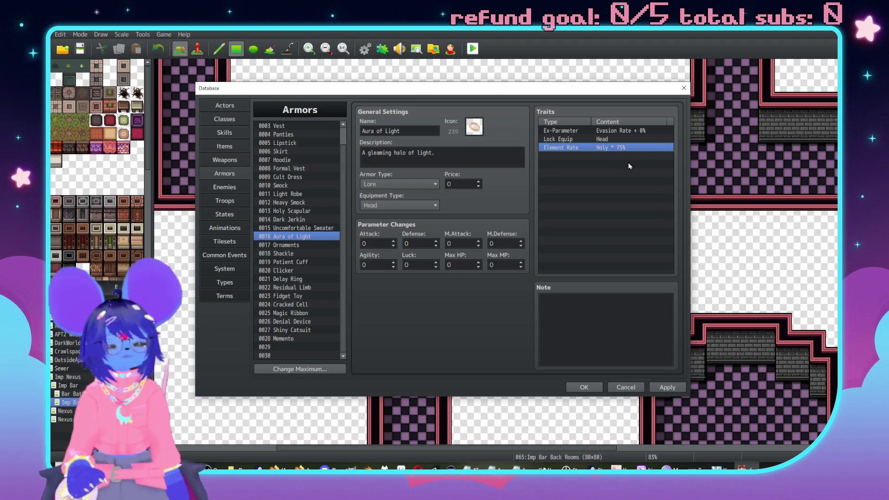
# Set the Ornaments armor's State Rate trait to 25% and apply the changes
pyautogui.click(289, 246)
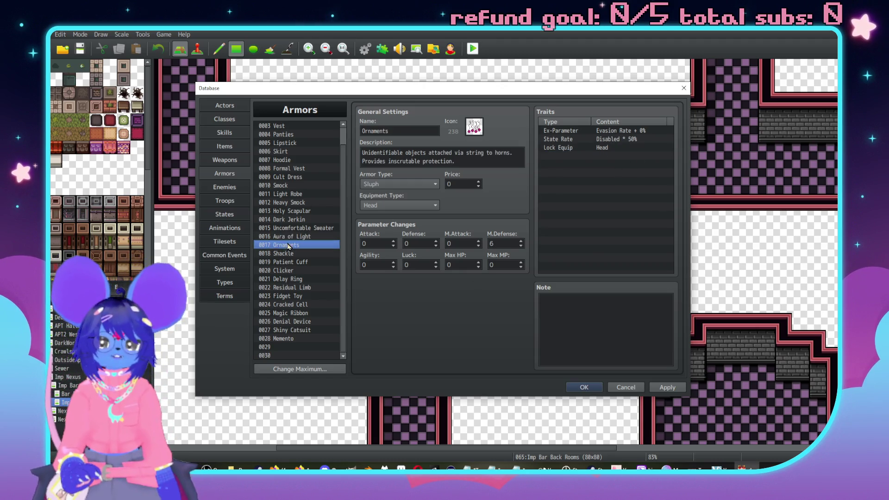
pyautogui.doubleClick(620, 139)
pyautogui.write('75')
pyautogui.click(616, 250)
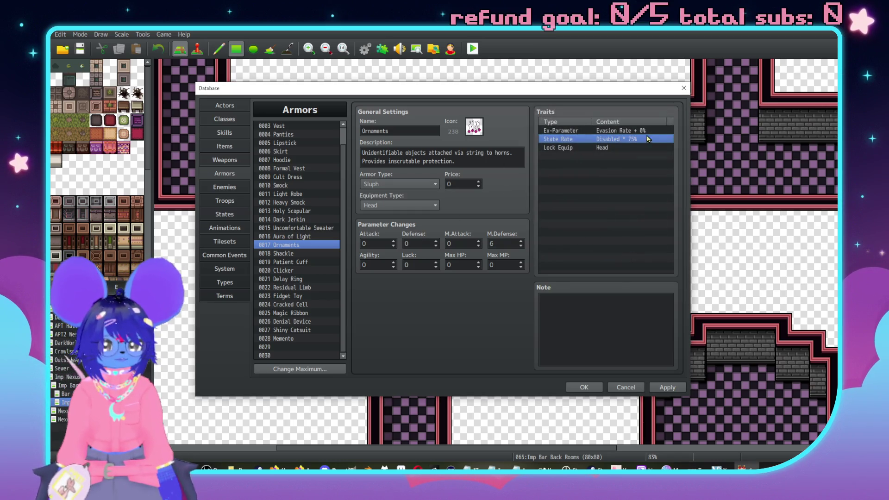
pyautogui.doubleClick(633, 141)
pyautogui.write('25')
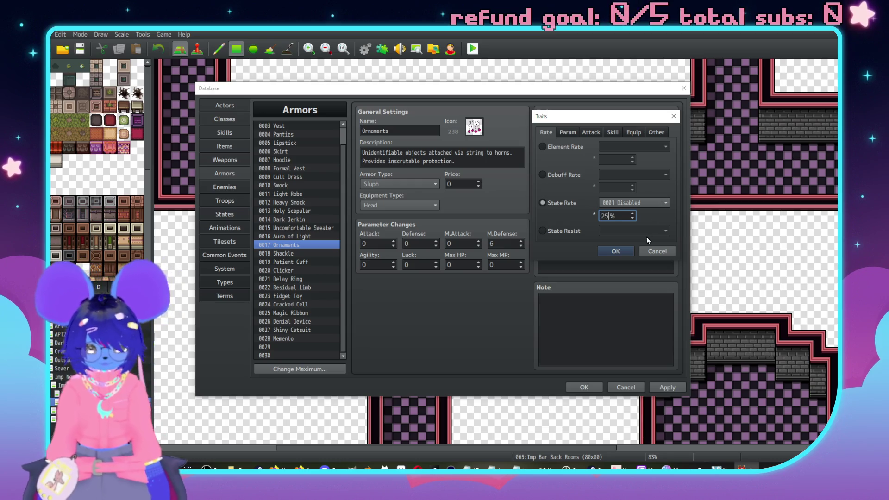
pyautogui.click(620, 254)
pyautogui.click(672, 390)
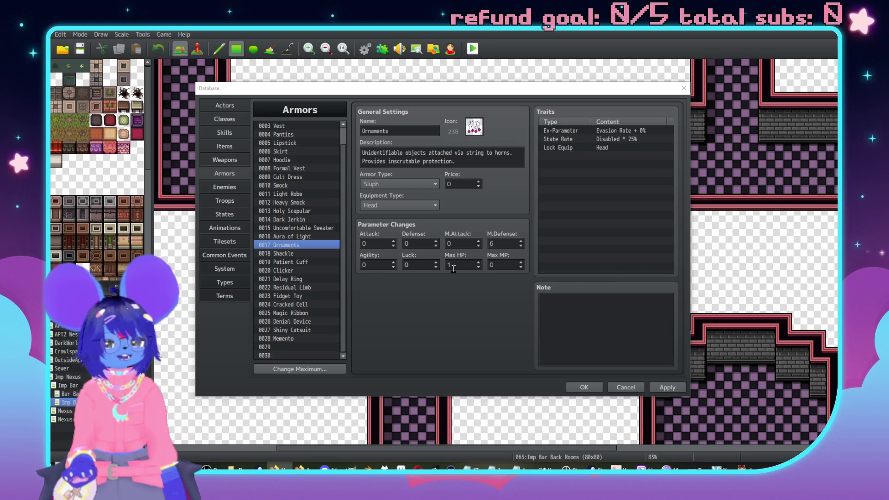
# Look over the Shackle and Patient Cuff armors, apply changes, and check the Give Up Flag state
pyautogui.click(287, 253)
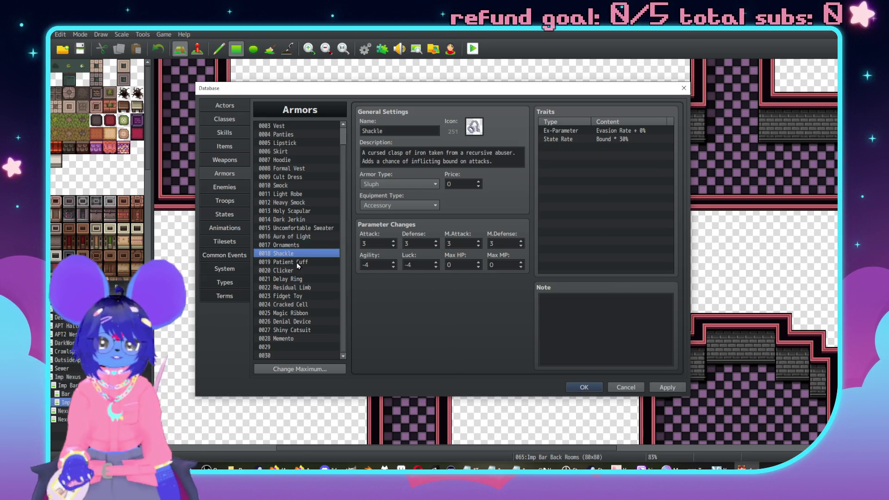
pyautogui.click(296, 262)
pyautogui.click(222, 106)
pyautogui.click(667, 387)
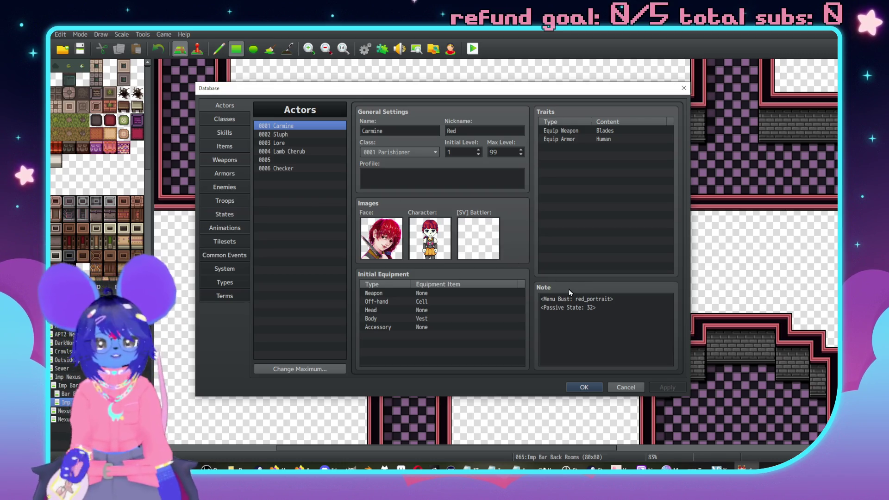
pyautogui.click(231, 212)
pyautogui.scroll(2, 312, 305)
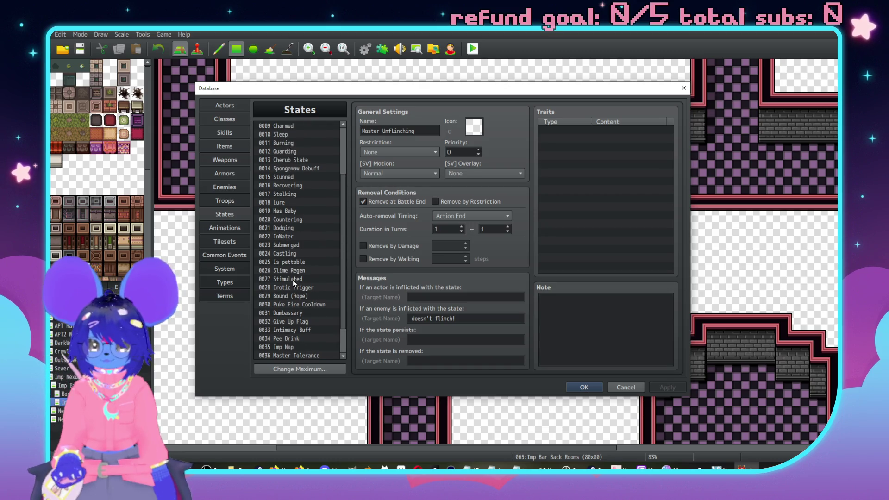
pyautogui.click(296, 321)
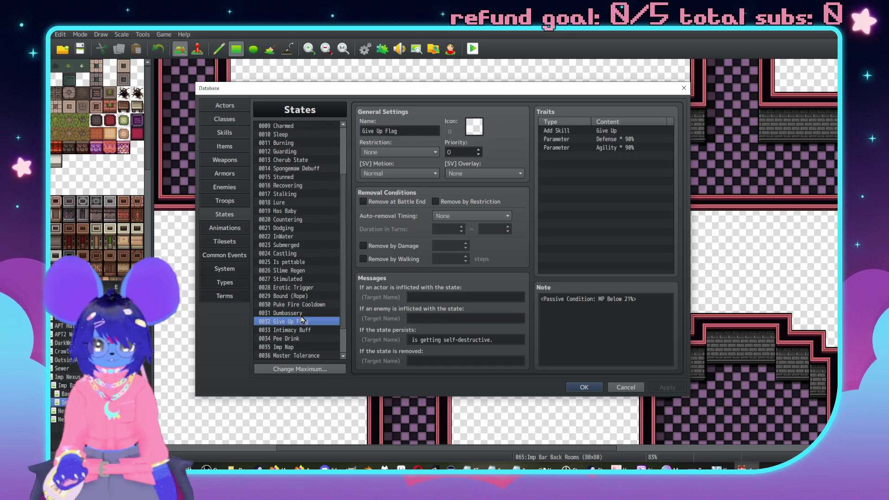
pyautogui.scroll(-2, 299, 299)
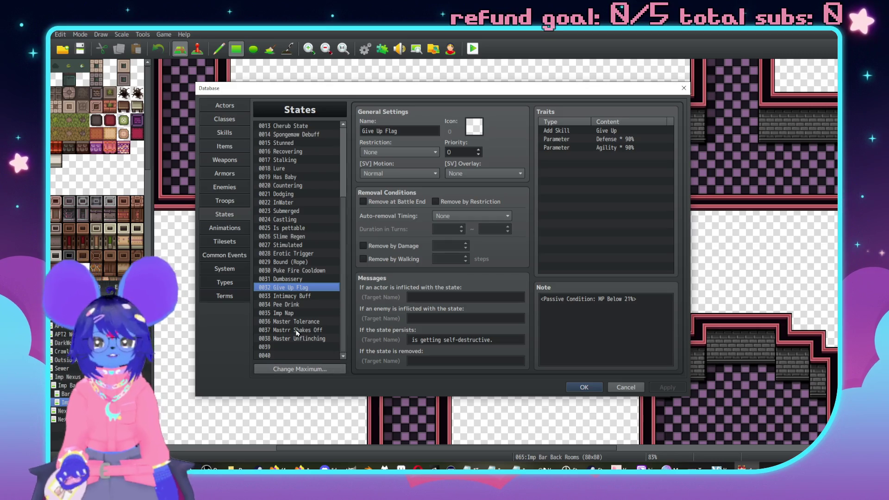
# On the Animations page, preview Vampiric Suck, then select the empty slot 0198
pyautogui.click(225, 228)
pyautogui.scroll(-4, 264, 283)
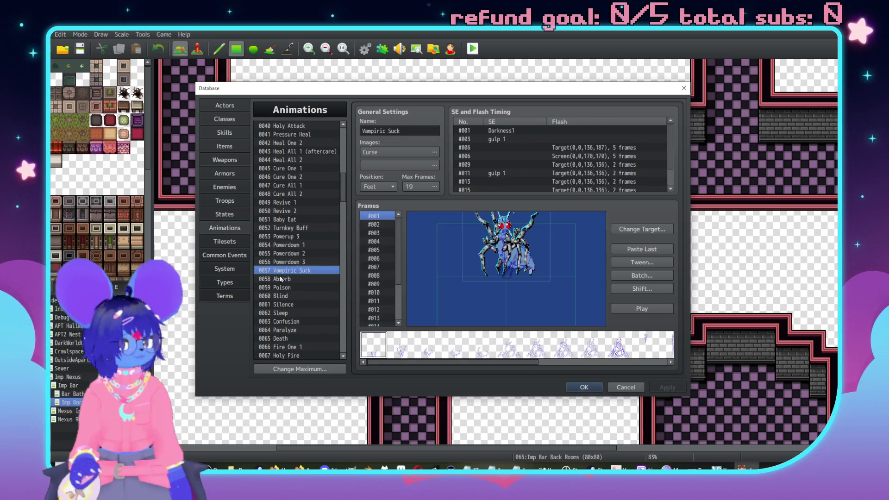
pyautogui.click(642, 308)
pyautogui.scroll(-11, 276, 256)
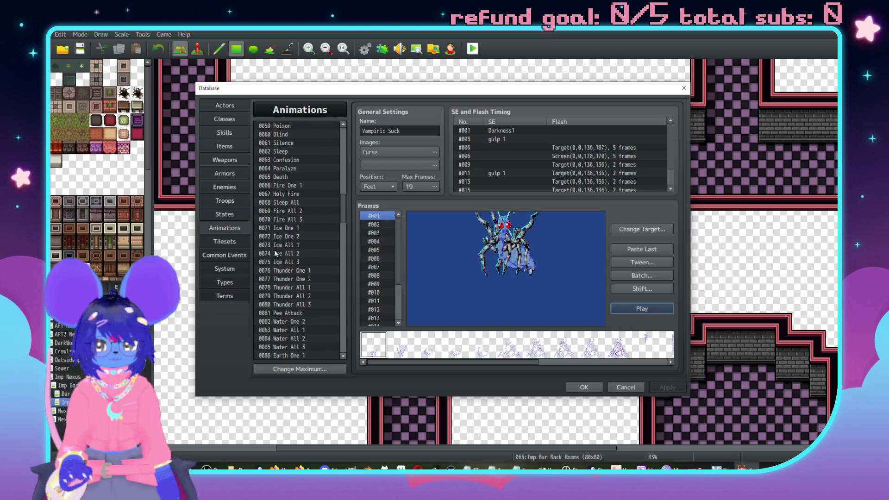
pyautogui.scroll(-1, 308, 327)
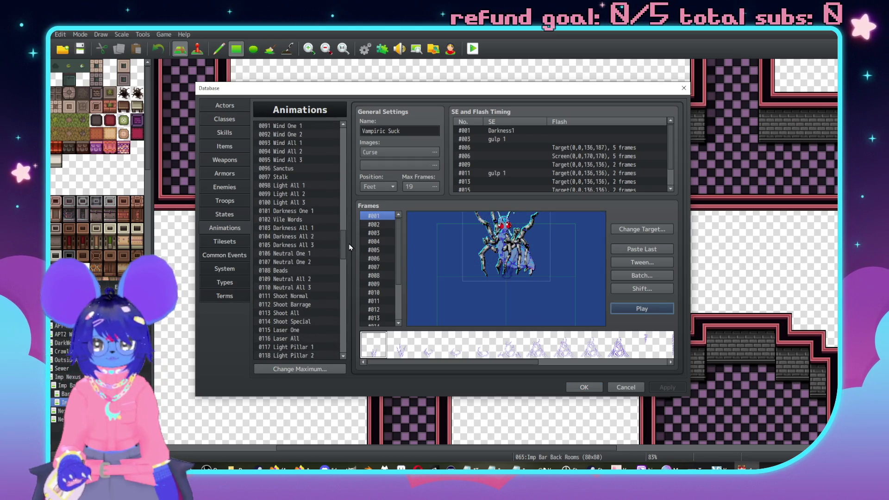
pyautogui.moveTo(341, 254); pyautogui.dragTo(343, 352)
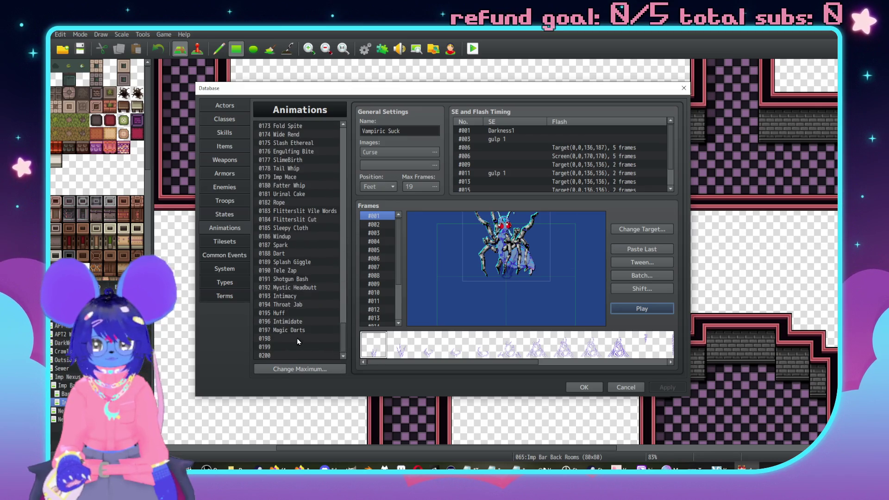
pyautogui.click(297, 338)
# Open the image picker for slot 0198 and preview the sheets from Absorb through Darkness5
pyautogui.doubleClick(389, 155)
pyautogui.click(318, 165)
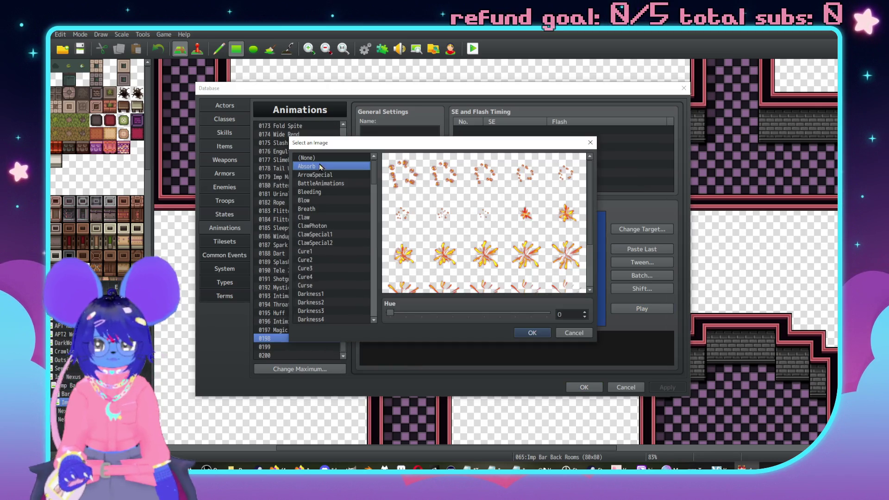
pyautogui.press('Down')
pyautogui.press('Down')
pyautogui.press('Down')
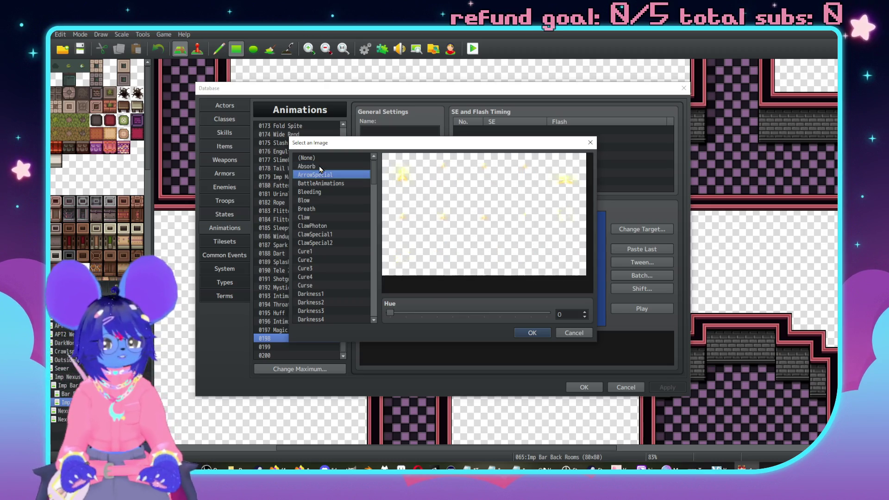
pyautogui.press('Down')
pyautogui.press('Up')
pyautogui.press('Down')
pyautogui.press('Down')
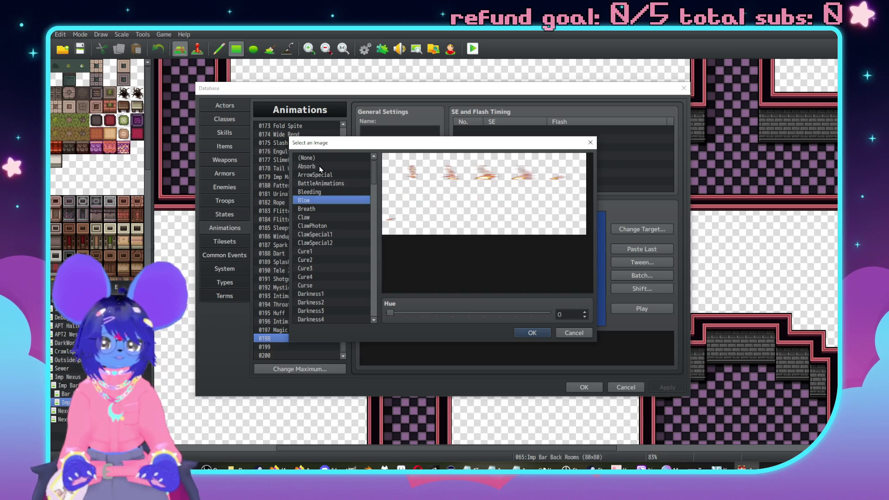
pyautogui.press('Down')
pyautogui.press('Down')
pyautogui.press('Down')
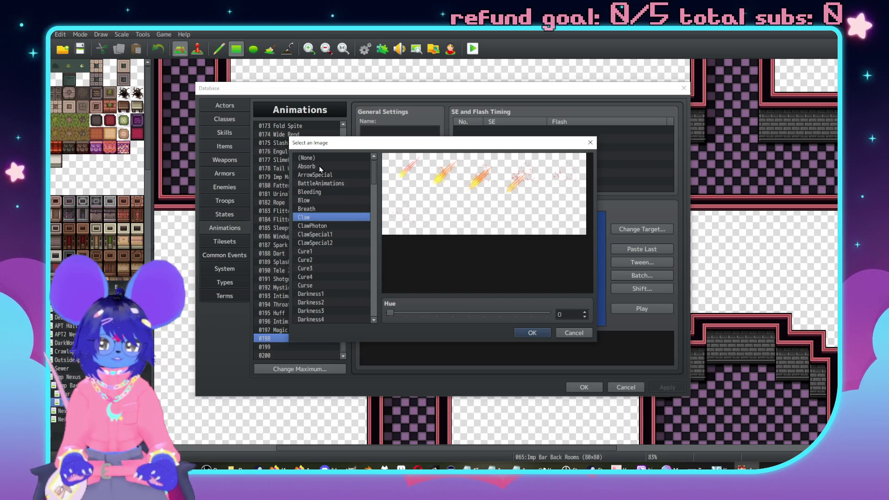
pyautogui.press('Down')
pyautogui.press('Down')
pyautogui.press('Down')
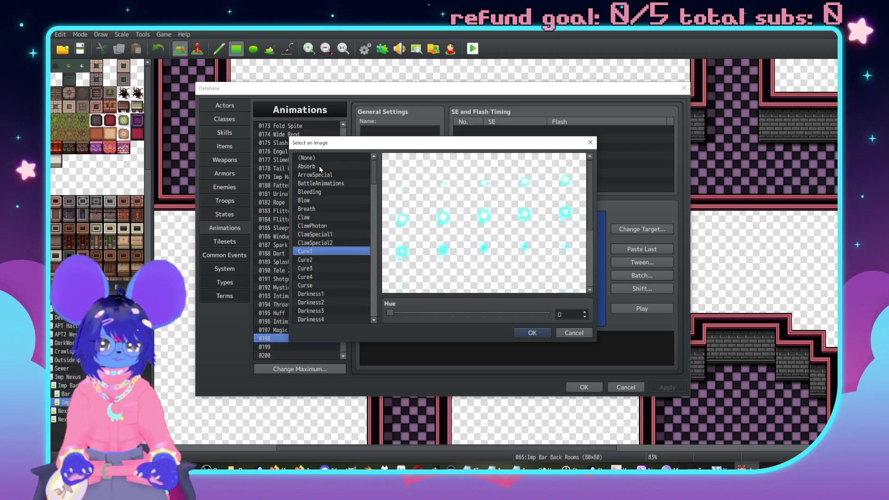
pyautogui.press('Down')
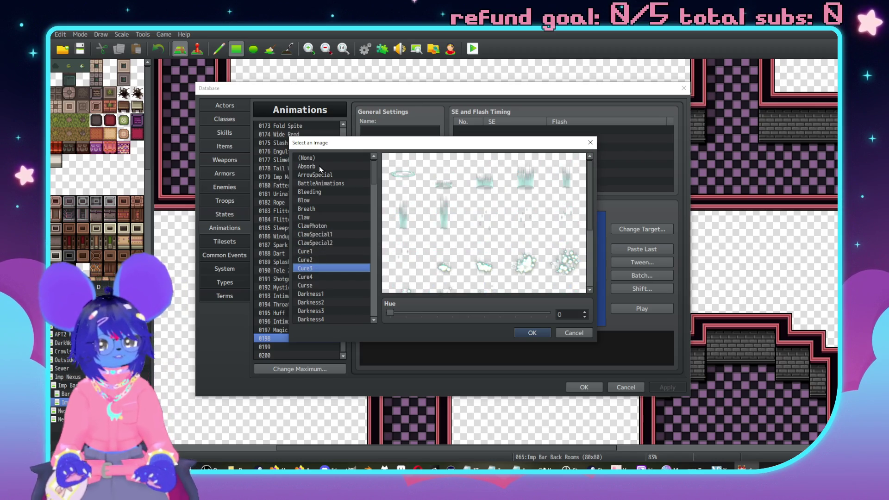
pyautogui.press('Down')
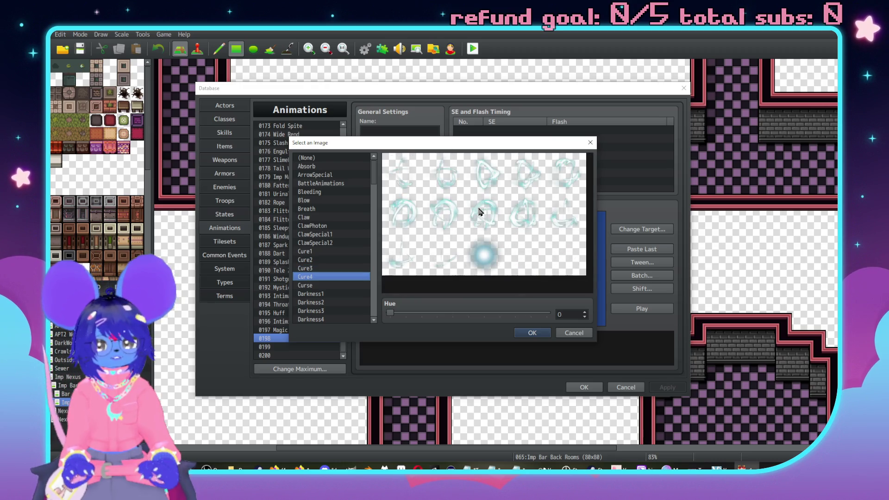
pyautogui.press('Down')
pyautogui.press('Down')
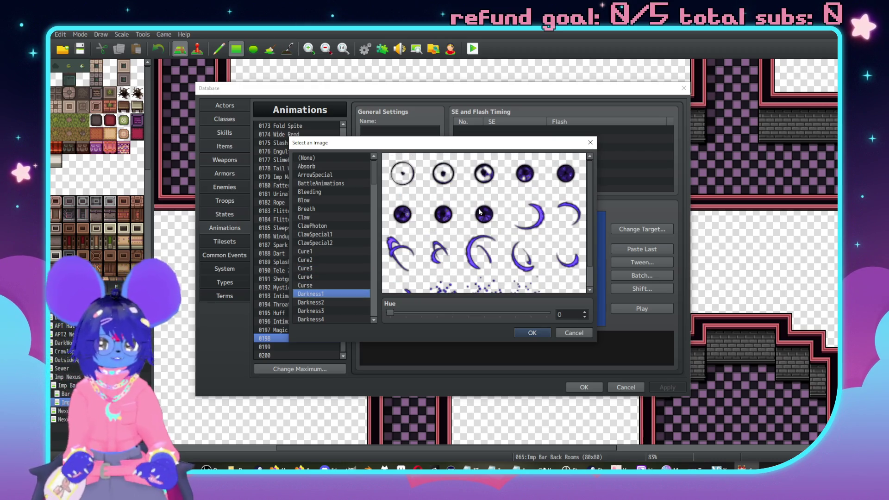
pyautogui.press('Down')
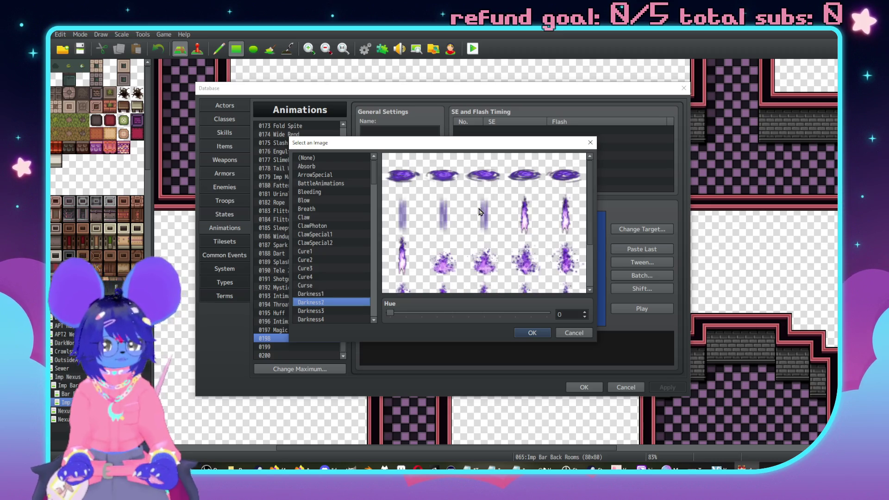
pyautogui.press('Down')
pyautogui.press('Down')
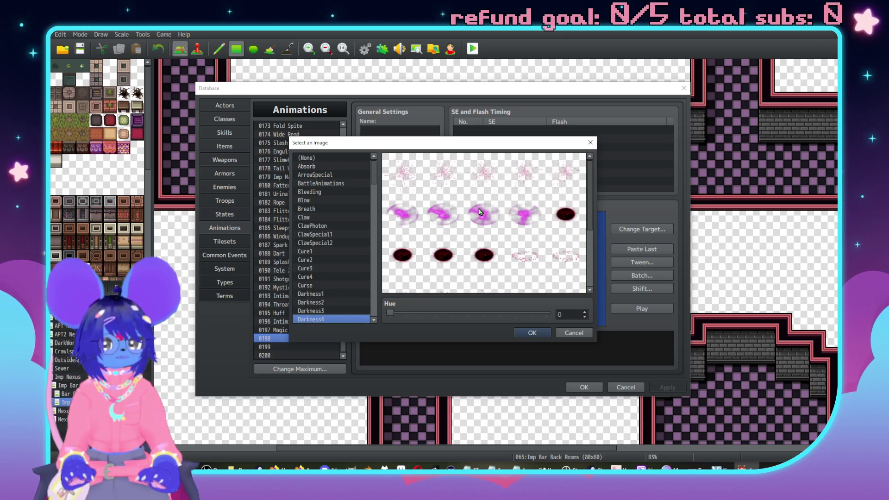
pyautogui.press('Down')
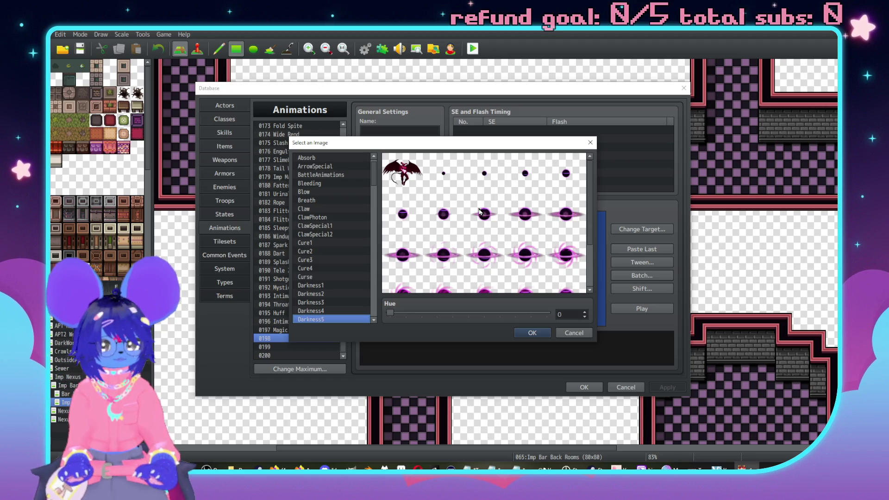
pyautogui.scroll(-2, 481, 213)
pyautogui.scroll(2, 518, 224)
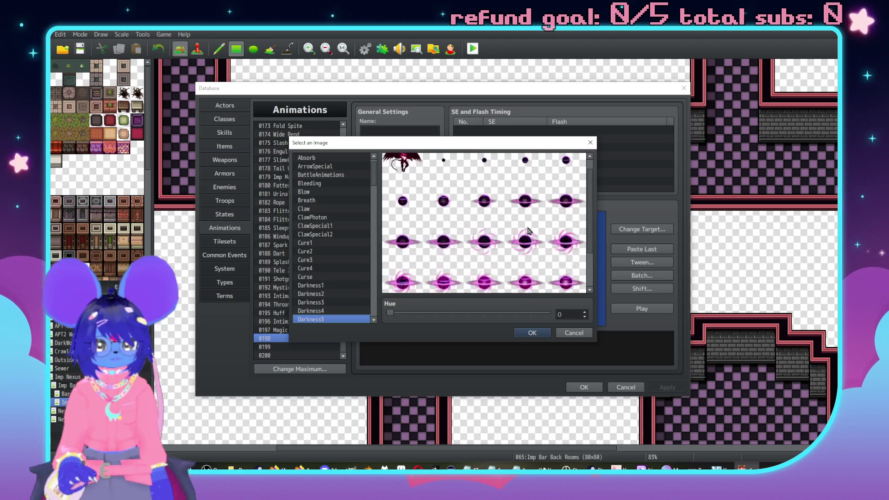
# Compare the Earth, Explosion, Fire, Gun and Hit image sheets, ending on HitThunder
pyautogui.press('Down')
pyautogui.press('Down')
pyautogui.press('Down')
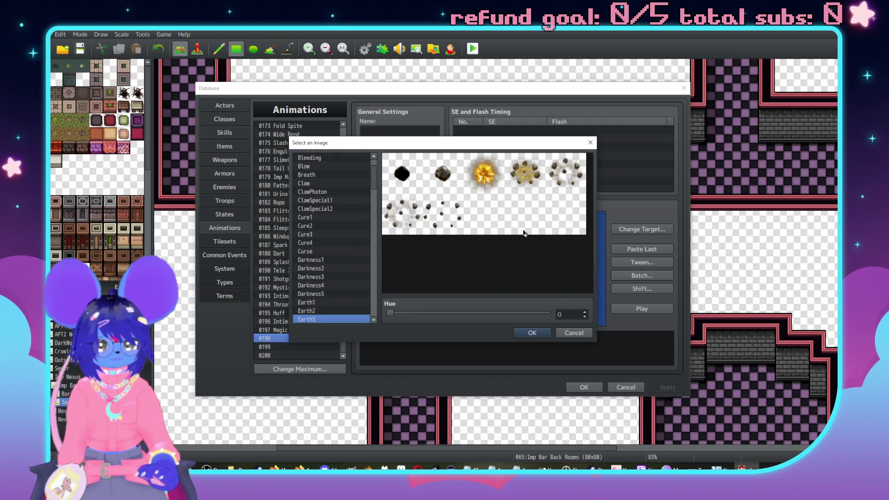
pyautogui.press('Down')
pyautogui.press('Down')
pyautogui.press('Down')
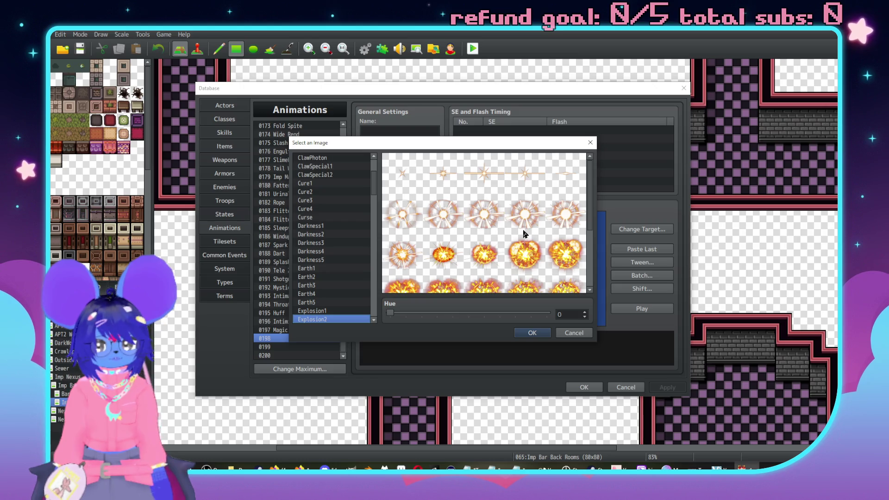
pyautogui.press('Down')
pyautogui.press('Down')
pyautogui.press('Down')
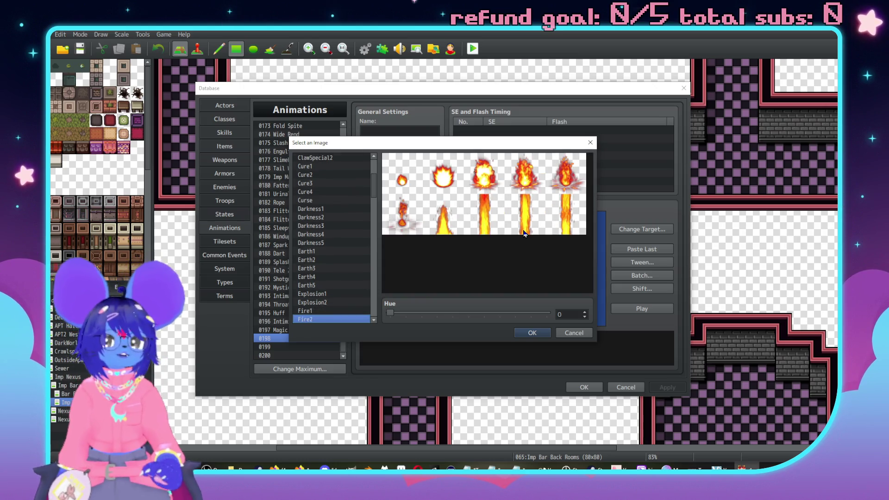
pyautogui.press('Down')
pyautogui.press('Down')
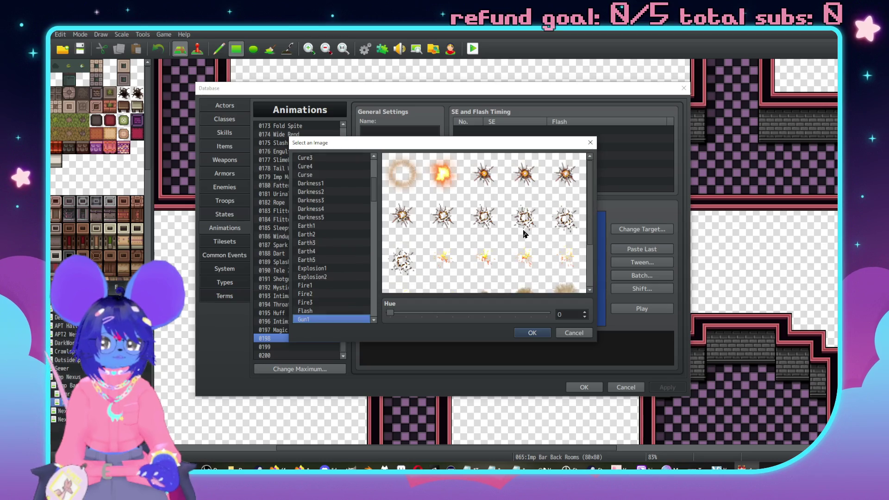
pyautogui.press('Up')
pyautogui.press('Down')
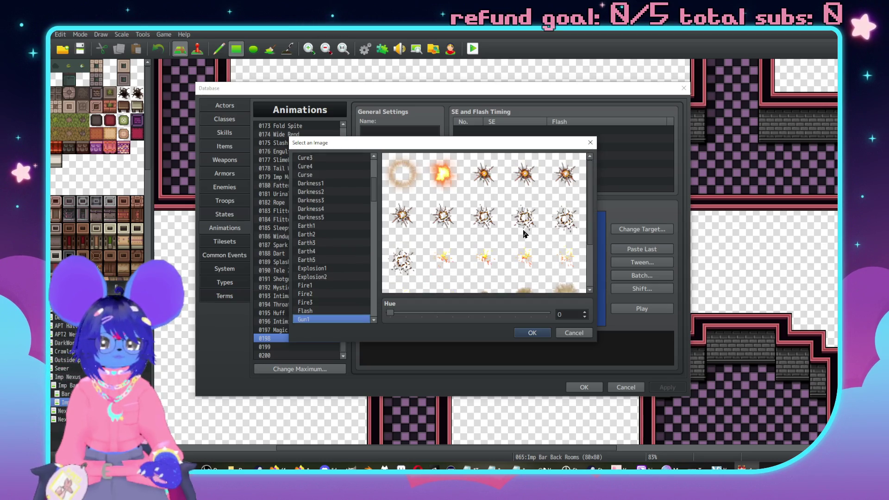
pyautogui.scroll(-2, 525, 236)
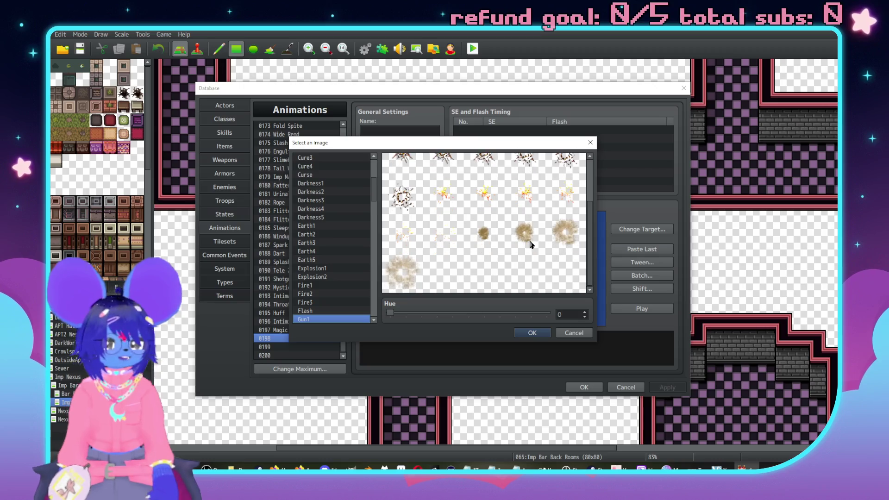
pyautogui.press('Down')
pyautogui.press('Down')
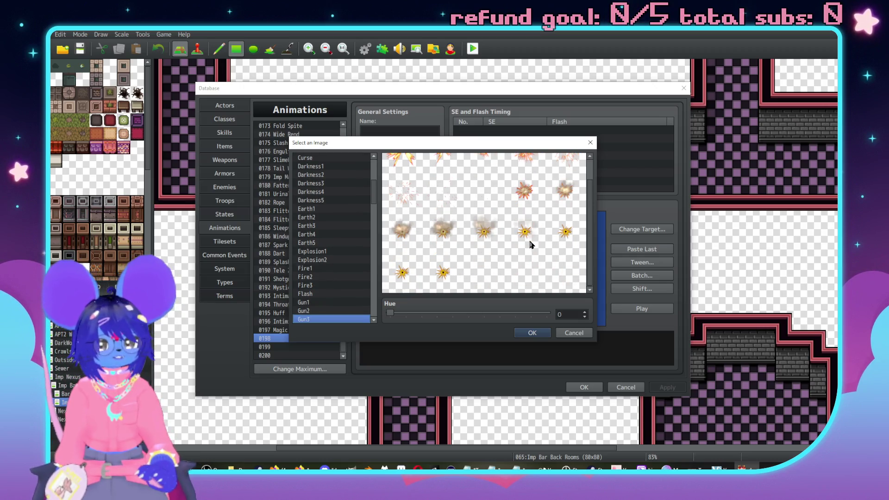
pyautogui.press('Up')
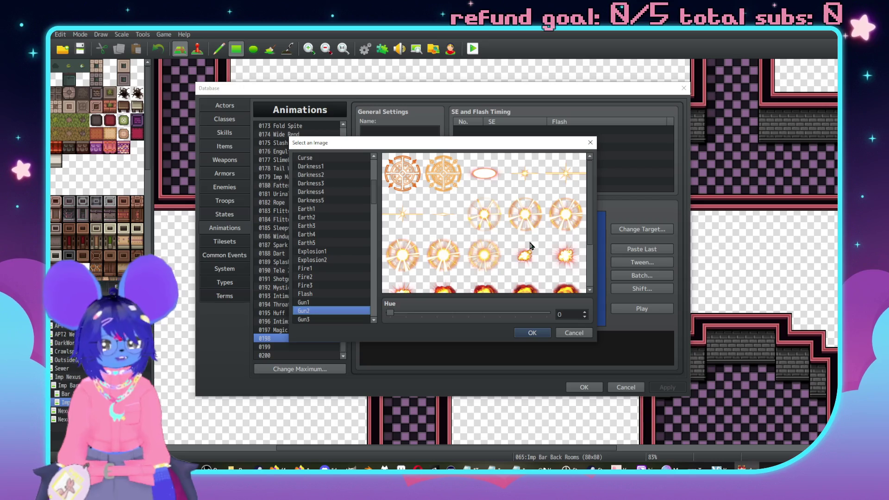
pyautogui.press('Down')
pyautogui.press('Down')
pyautogui.press('Down')
pyautogui.press('Down')
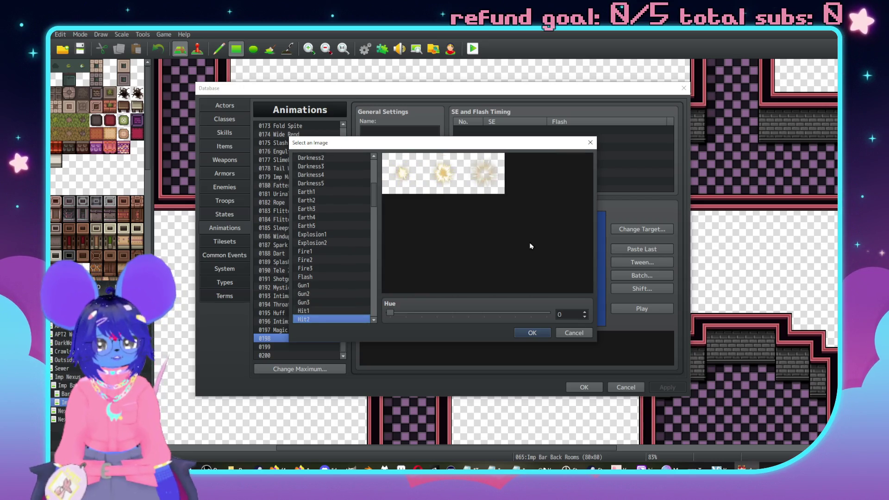
pyautogui.press('Down')
pyautogui.press('Down')
pyautogui.press('Up')
pyautogui.press('Down')
pyautogui.press('Down')
pyautogui.press('Down')
pyautogui.press('Down')
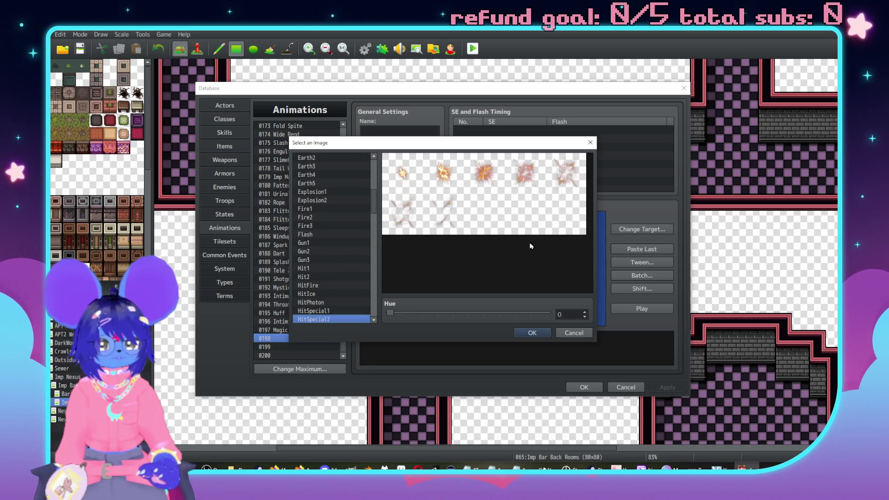
# Preview the Holy sheets, settle on Holy5, and cancel the picker without assigning it
pyautogui.press('Down')
pyautogui.press('Up')
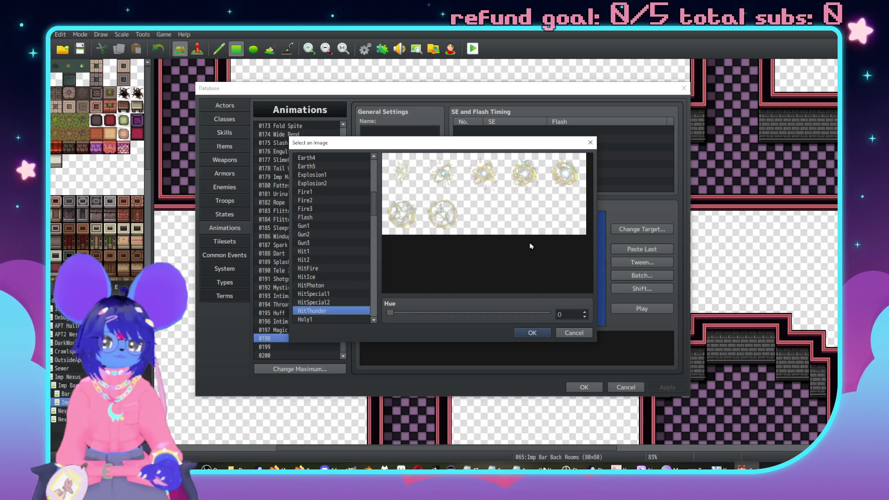
pyautogui.press('Down')
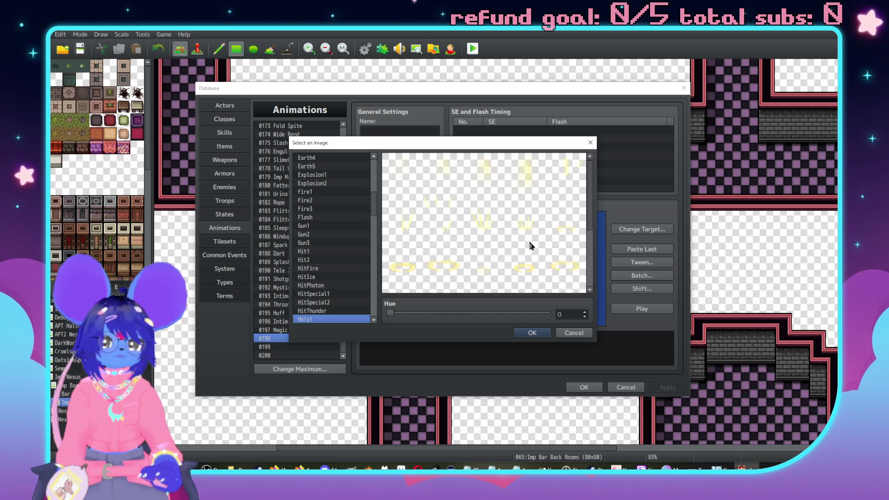
pyautogui.press('Down')
pyautogui.press('Down')
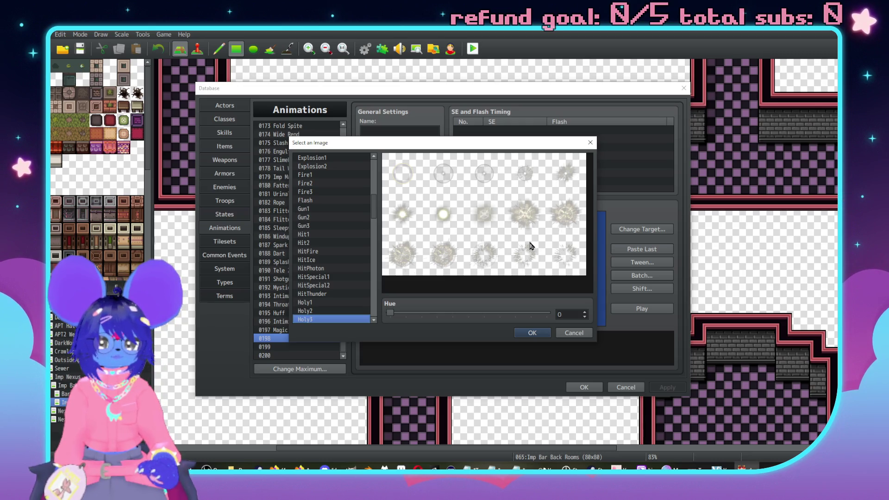
pyautogui.press('Down')
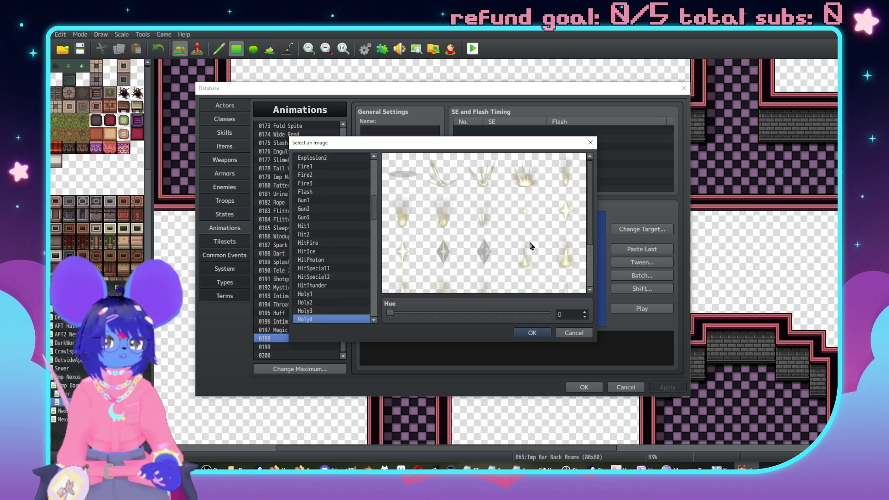
pyautogui.press('Down')
pyautogui.scroll(-2, 532, 245)
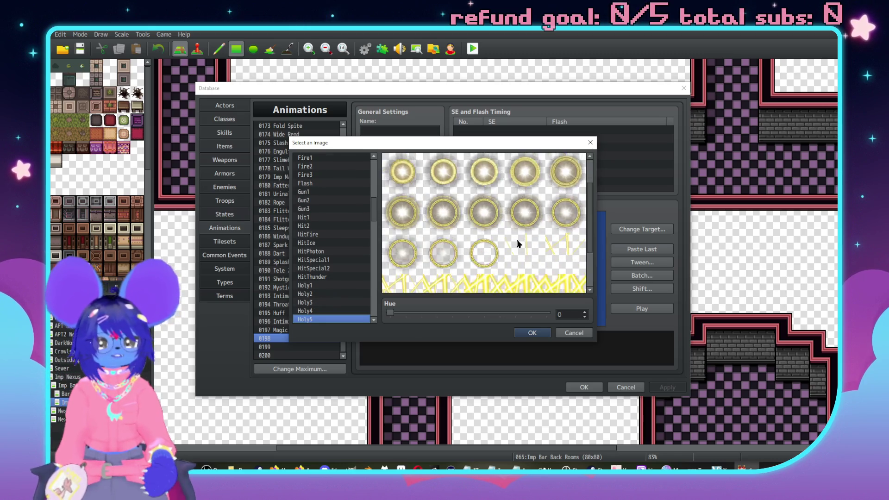
pyautogui.scroll(2, 514, 245)
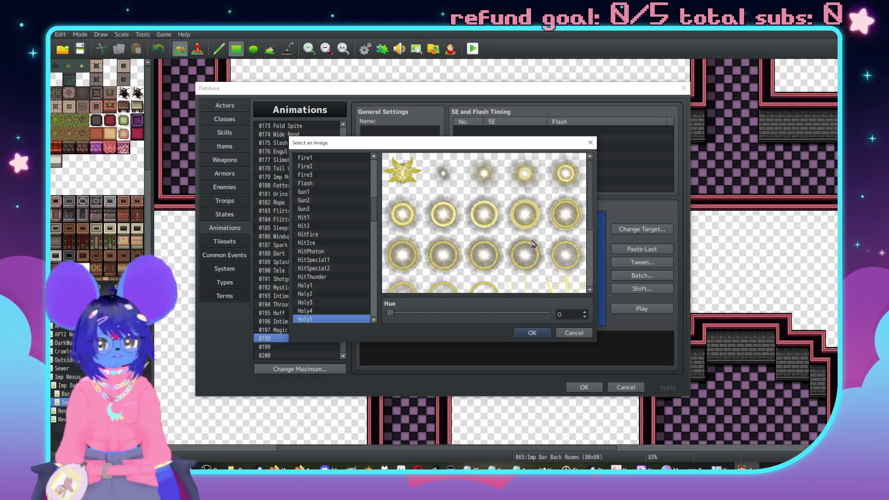
pyautogui.scroll(-2, 333, 259)
pyautogui.press('Down')
pyautogui.press('Down')
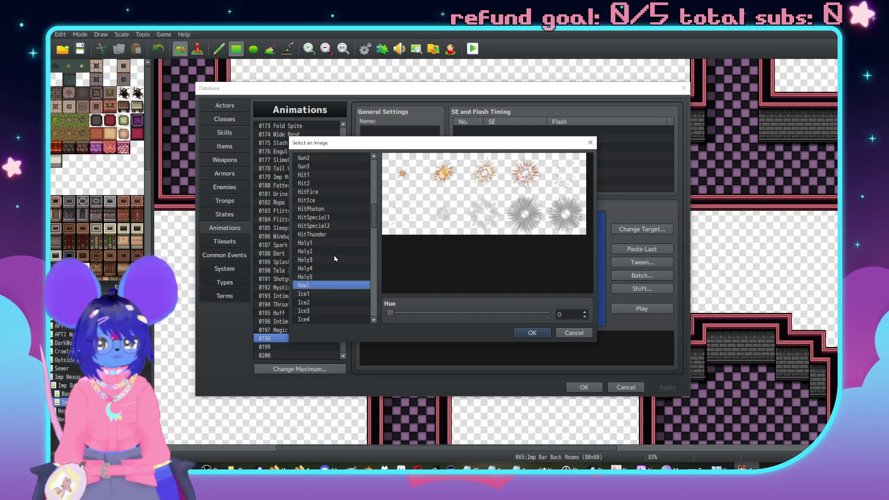
pyautogui.press('Up')
pyautogui.press('Up')
pyautogui.click(574, 333)
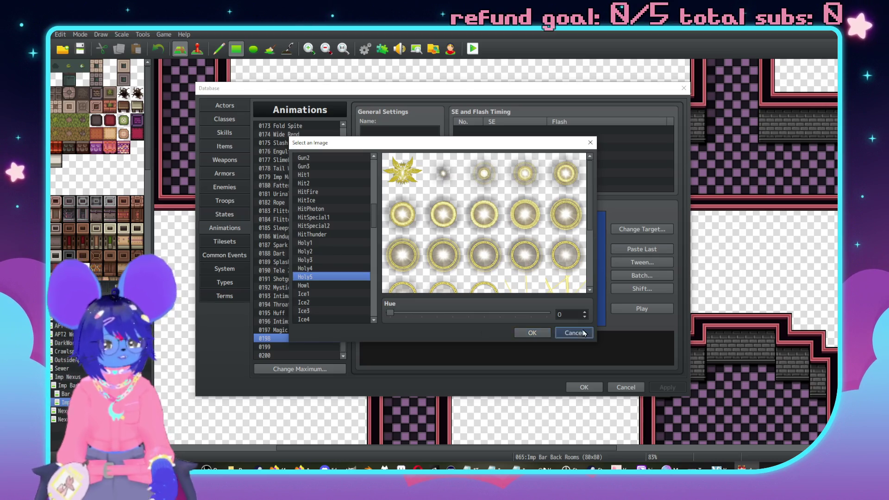
pyautogui.scroll(5, 322, 293)
pyautogui.scroll(6, 308, 296)
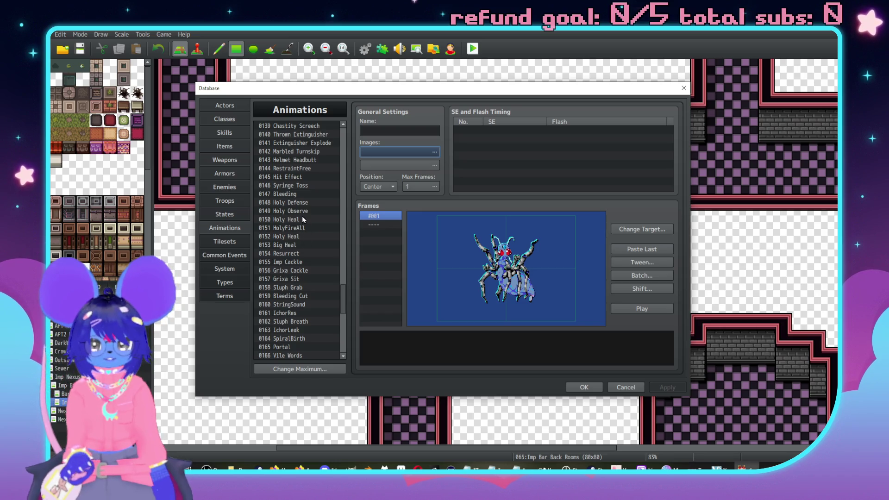
# Play the Holy Defense, Holy Observe, 0150 Holy Heal and HolyFireAll animation previews
pyautogui.click(302, 204)
pyautogui.click(642, 309)
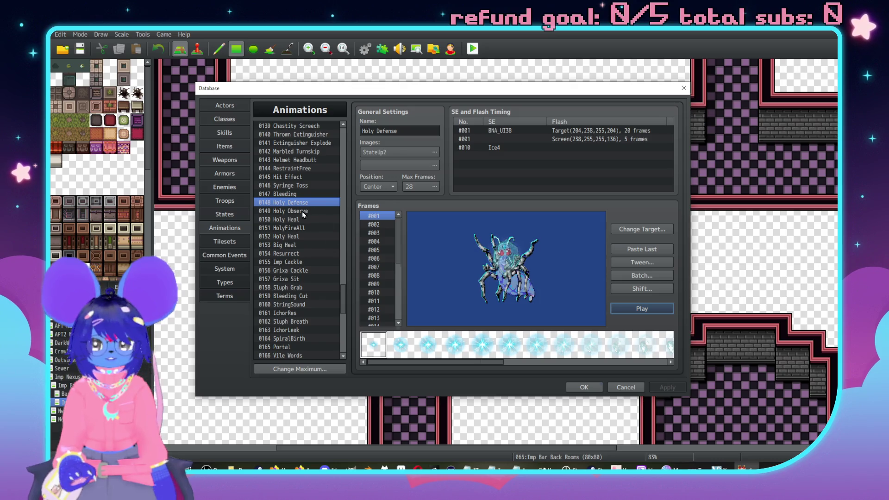
pyautogui.click(302, 210)
pyautogui.click(636, 309)
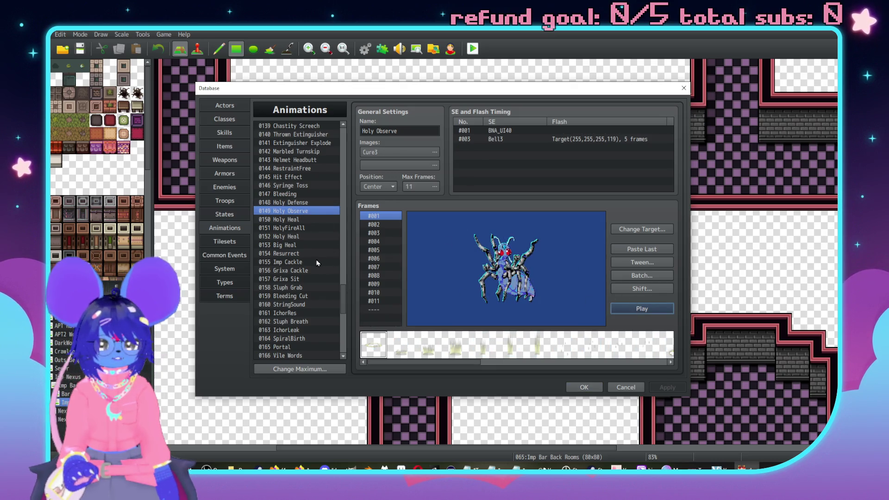
pyautogui.click(311, 220)
pyautogui.click(652, 309)
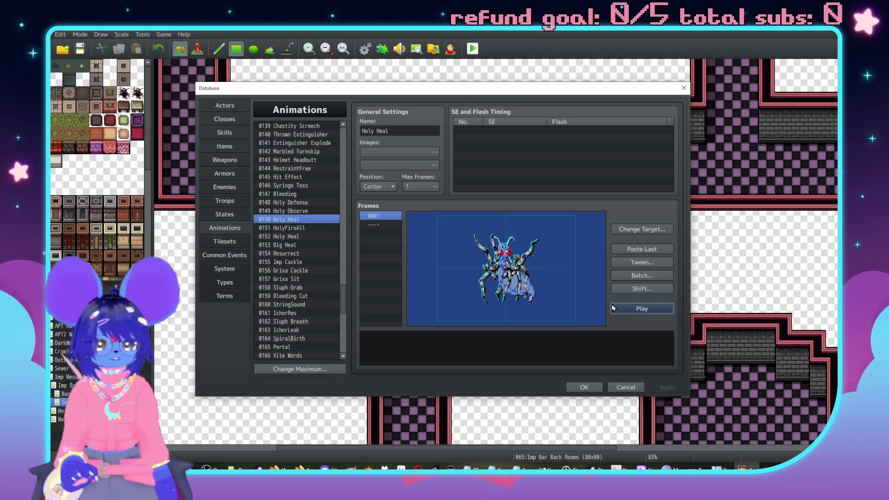
pyautogui.click(267, 228)
pyautogui.click(635, 310)
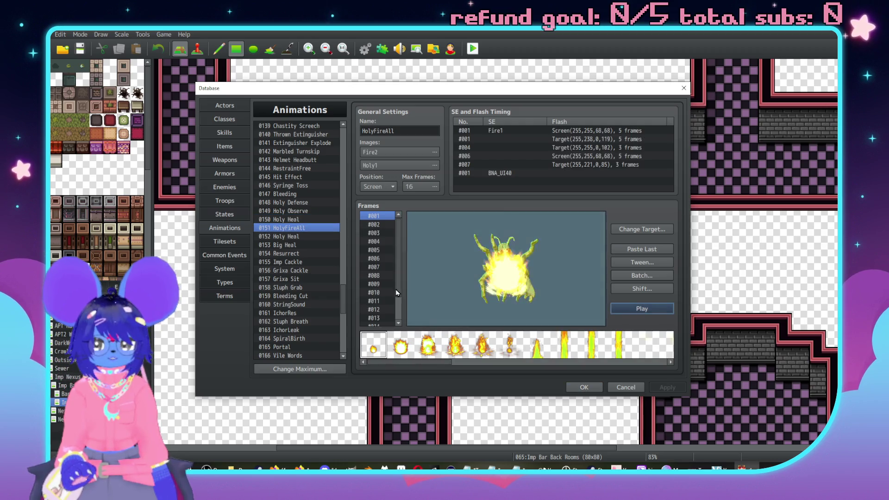
# Play the 0152 Holy Heal and Resurrect animation previews
pyautogui.scroll(3, 284, 260)
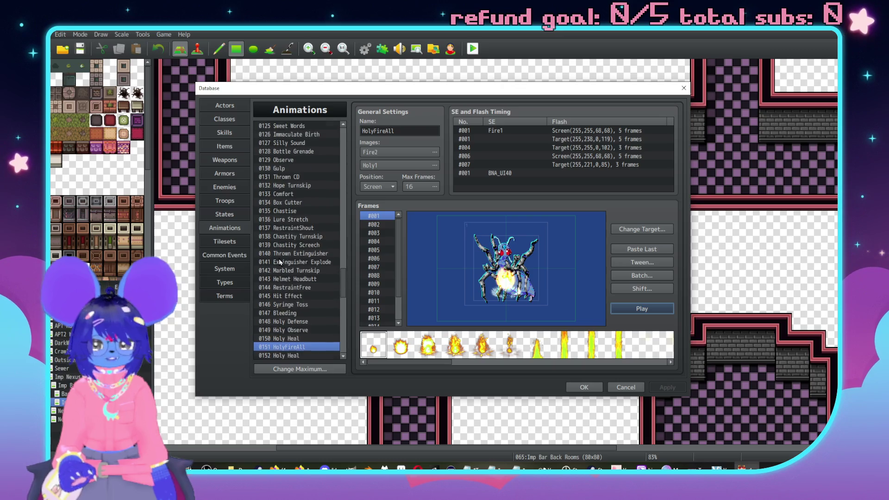
pyautogui.scroll(-2, 284, 254)
pyautogui.click(289, 279)
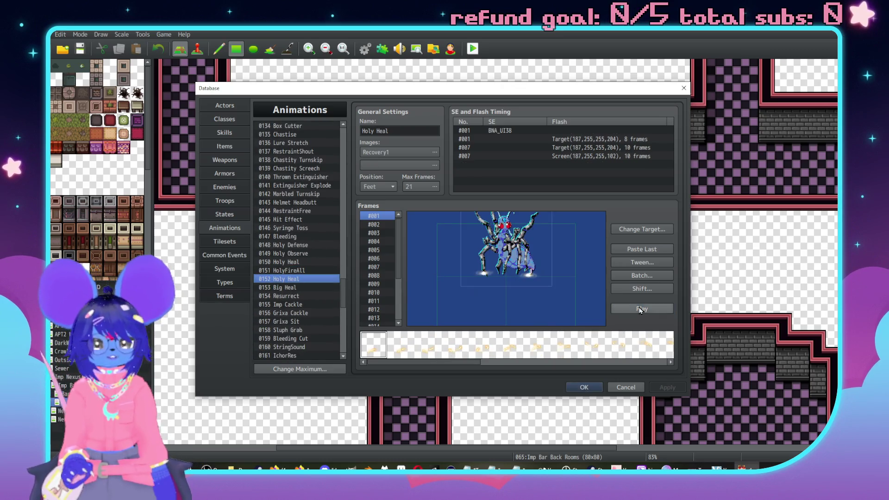
pyautogui.click(655, 312)
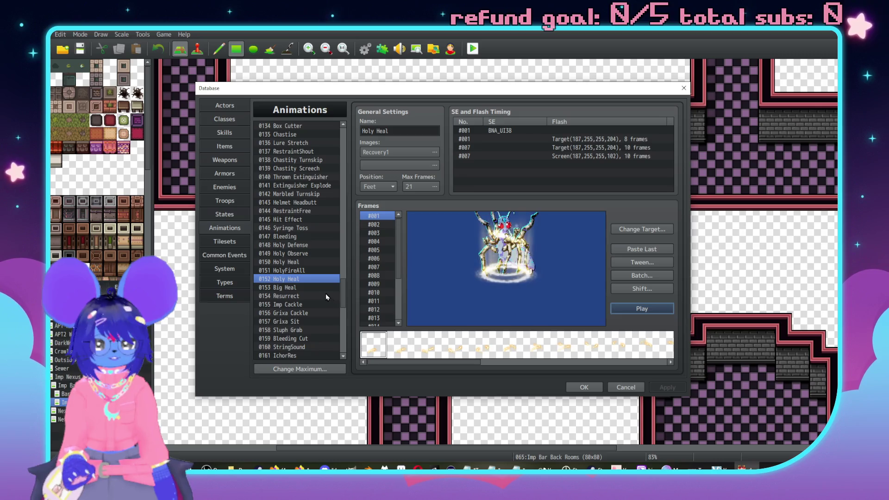
pyautogui.scroll(-2, 288, 279)
pyautogui.click(301, 261)
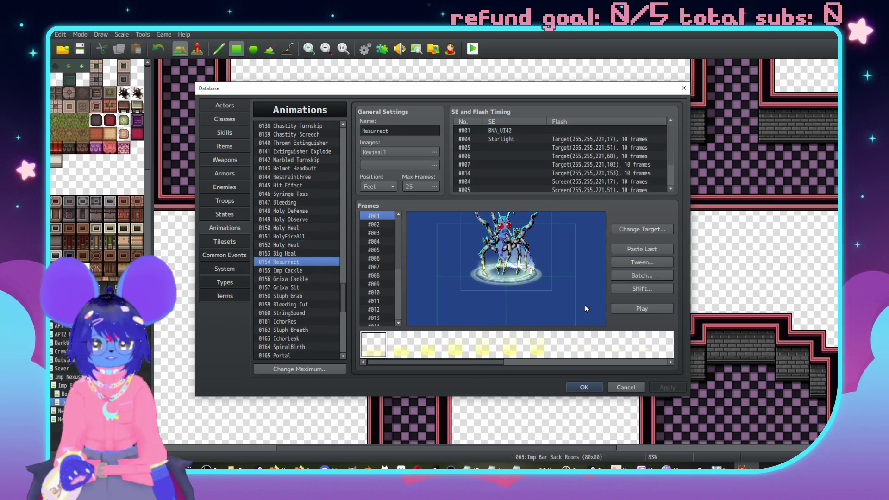
pyautogui.click(642, 309)
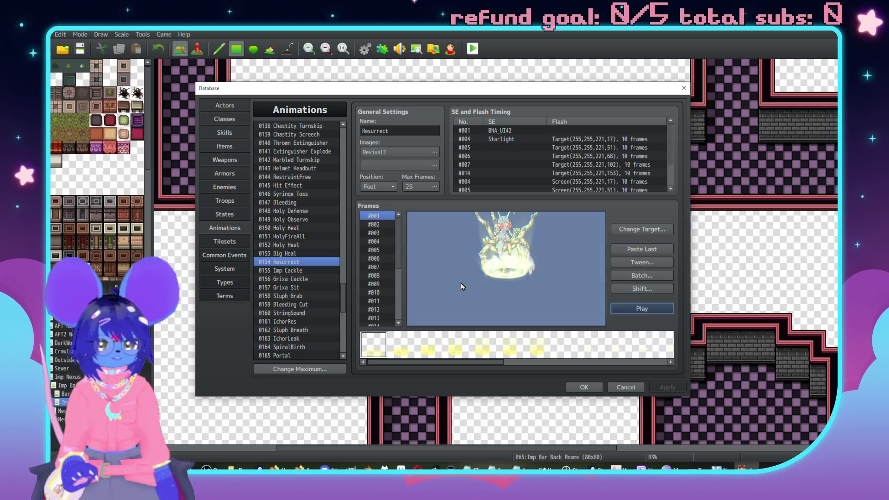
# Select empty slot 0198 and bring up its image chooser
pyautogui.scroll(-2, 289, 225)
pyautogui.scroll(-15, 288, 225)
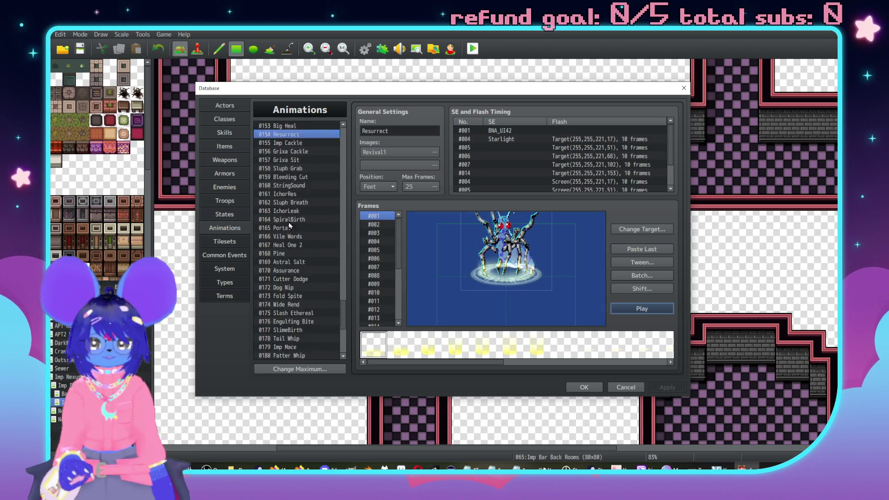
pyautogui.scroll(-1, 295, 184)
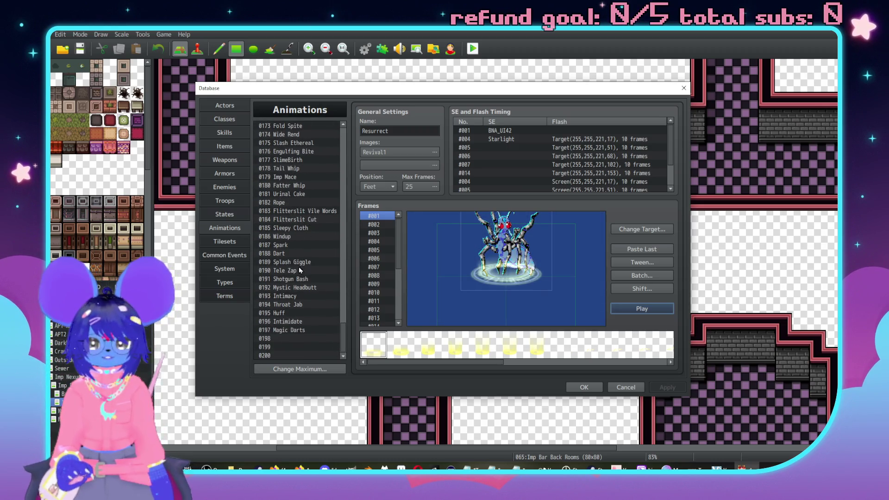
pyautogui.click(306, 338)
pyautogui.doubleClick(391, 153)
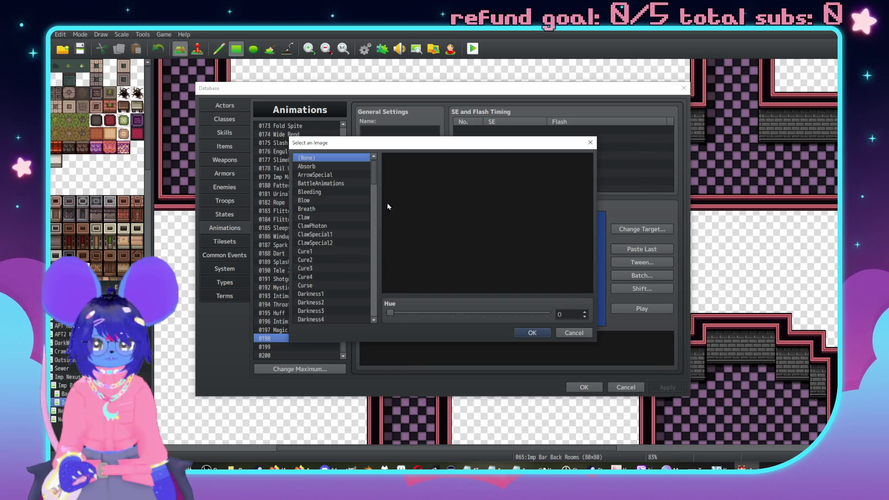
# Assign the Holy5 image sheet to the animation after previewing Light4 and Ice2
pyautogui.moveTo(373, 172)
pyautogui.mouseDown()
pyautogui.moveTo(372, 266)
pyautogui.moveTo(373, 236)
pyautogui.mouseUp()
pyautogui.click(323, 245)
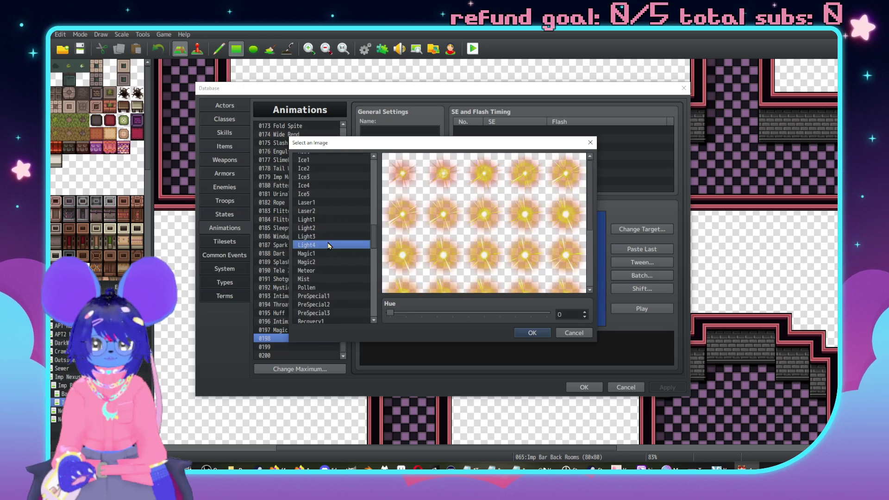
pyautogui.press('Up')
pyautogui.press('Up')
pyautogui.press('Up')
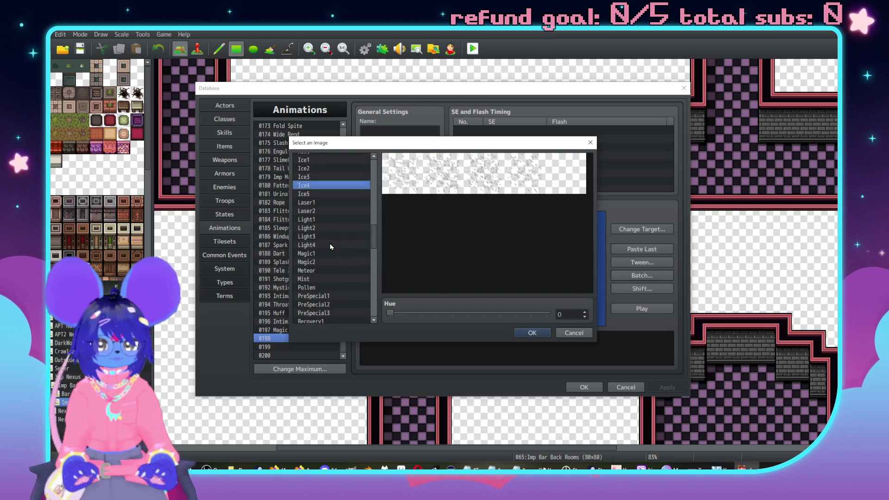
pyautogui.press('Up')
pyautogui.press('Up')
pyautogui.press('Up')
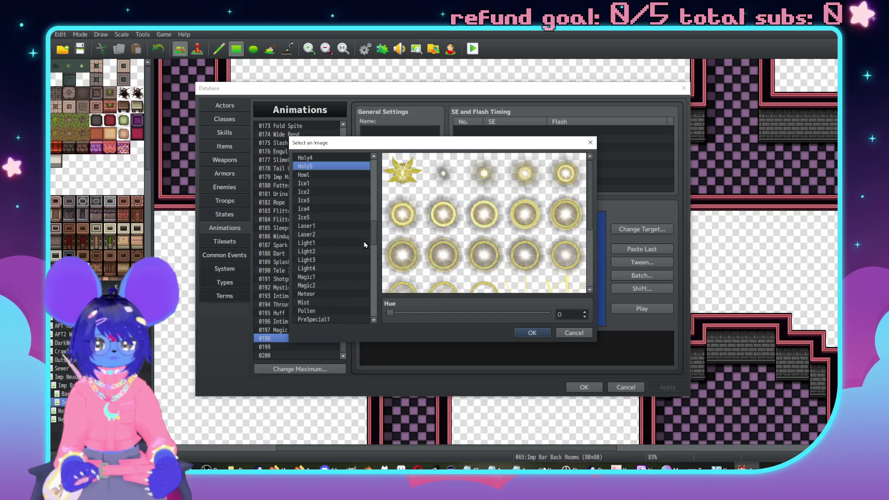
pyautogui.press('Return')
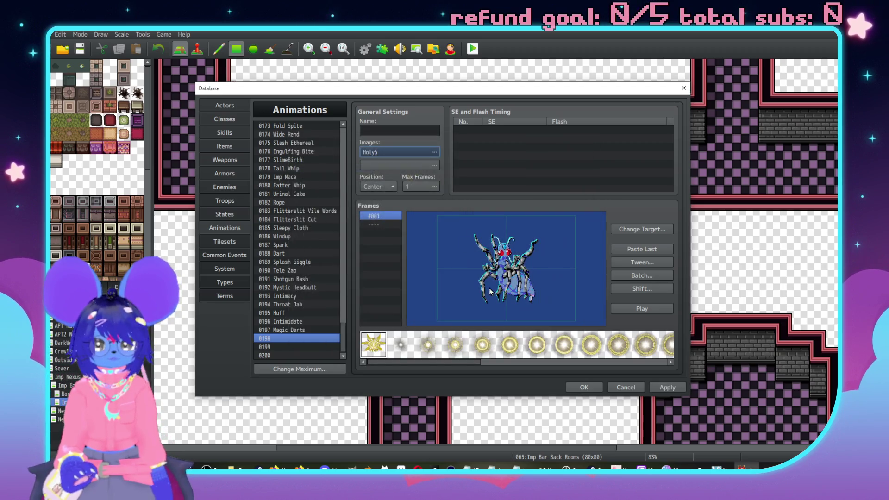
# Add frames to the animation and browse the Holy5 ring patterns in the cell strip
pyautogui.rightClick(383, 224)
pyautogui.click(391, 232)
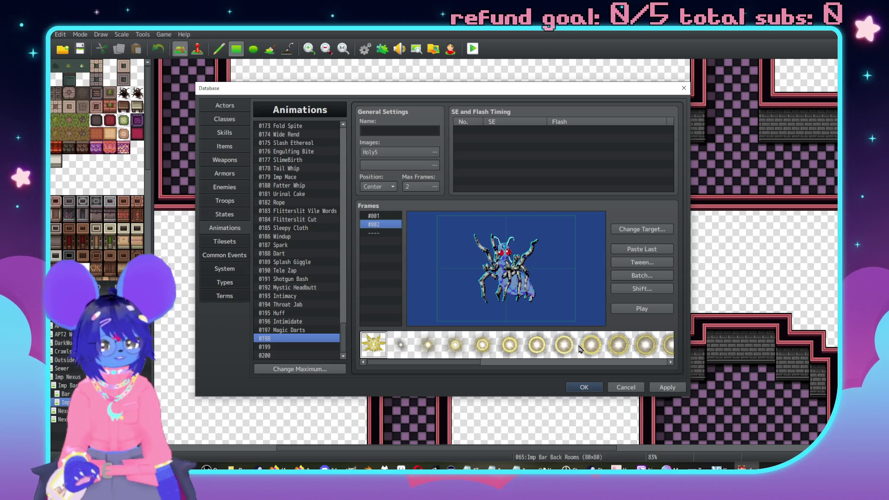
pyautogui.click(652, 342)
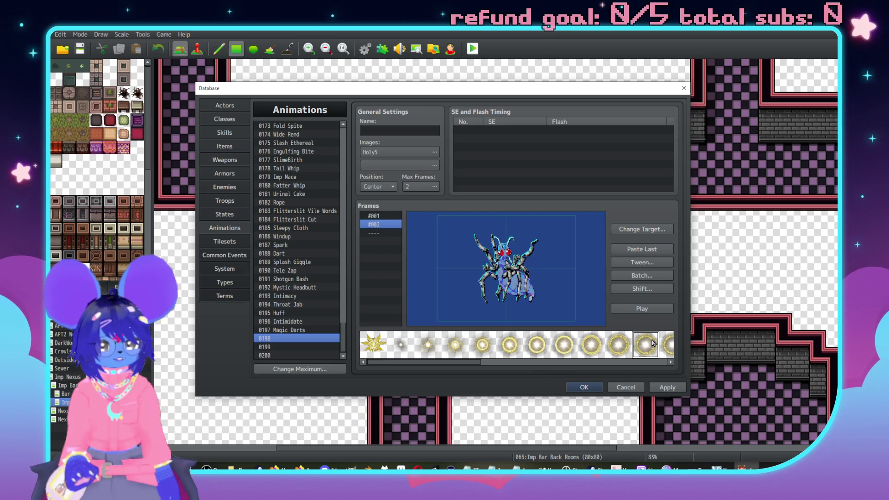
pyautogui.press('Right')
pyautogui.press('Right')
pyautogui.press('Right')
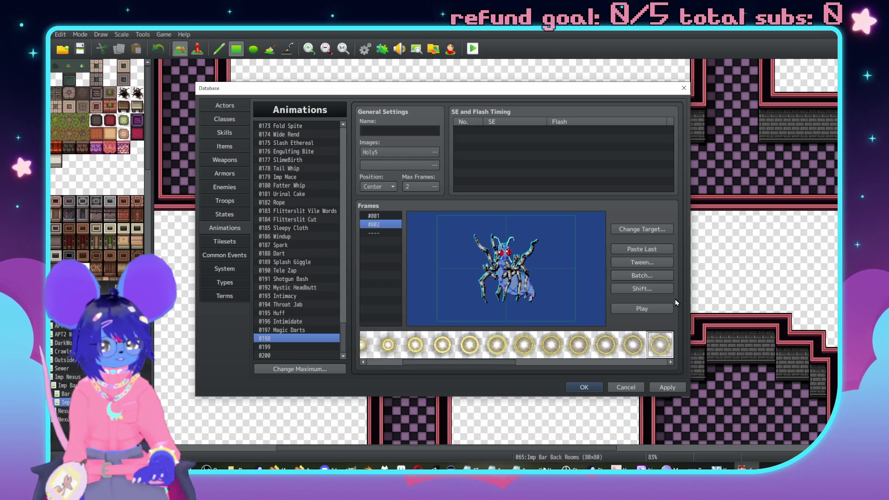
pyautogui.press('Right')
pyautogui.press('Right')
pyautogui.press('Right')
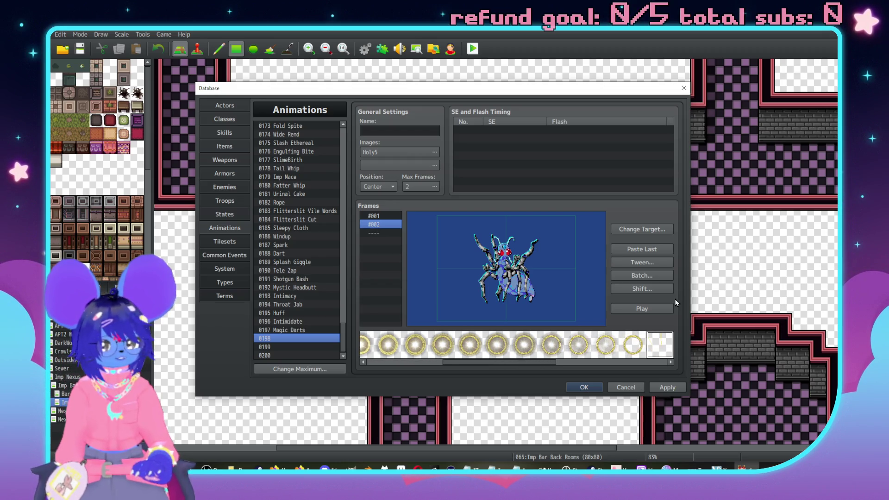
pyautogui.press('Left')
pyautogui.press('Left')
# Place the second Holy5 pattern on frame #001
pyautogui.click(381, 227)
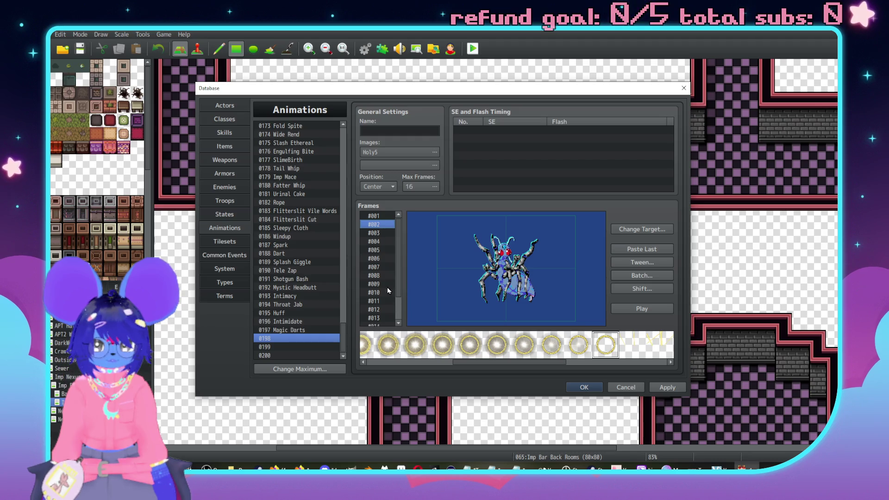
pyautogui.click(380, 216)
pyautogui.moveTo(464, 363); pyautogui.dragTo(379, 363)
pyautogui.click(401, 347)
pyautogui.rightClick(506, 272)
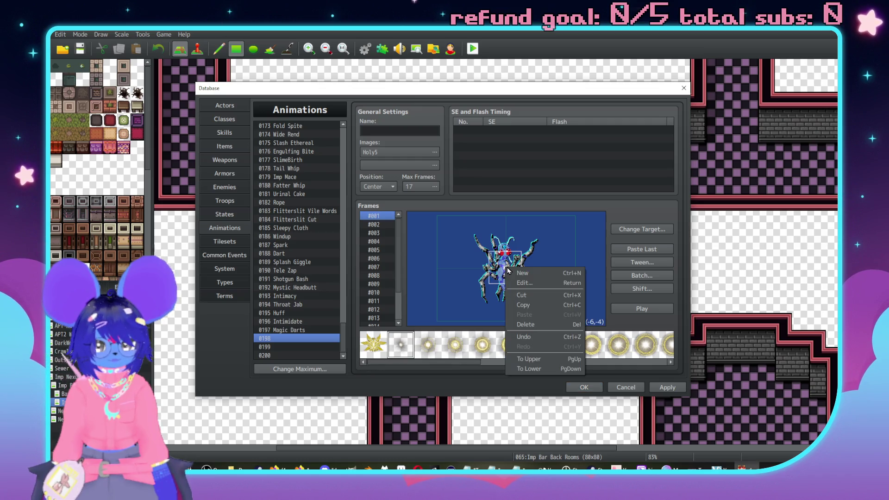
# Centre frame #001's cell at X 0, Y 0 with 300% scale
pyautogui.click(547, 278)
pyautogui.doubleClick(580, 255)
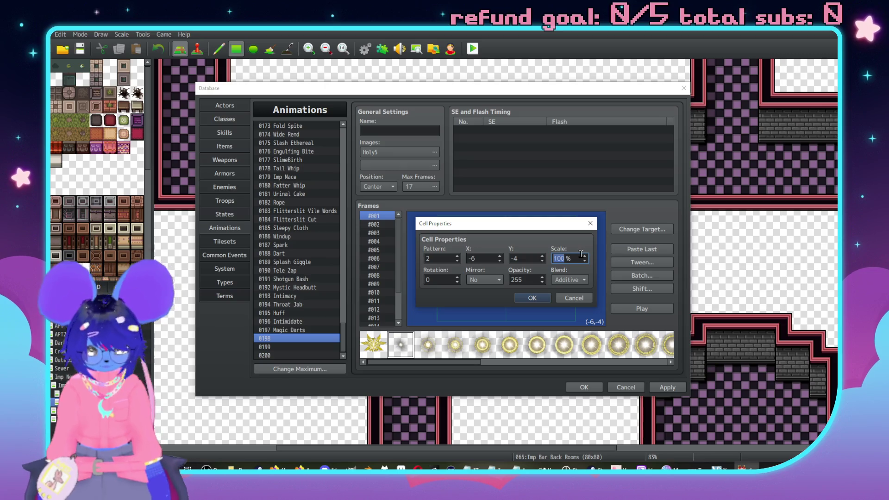
pyautogui.doubleClick(483, 257)
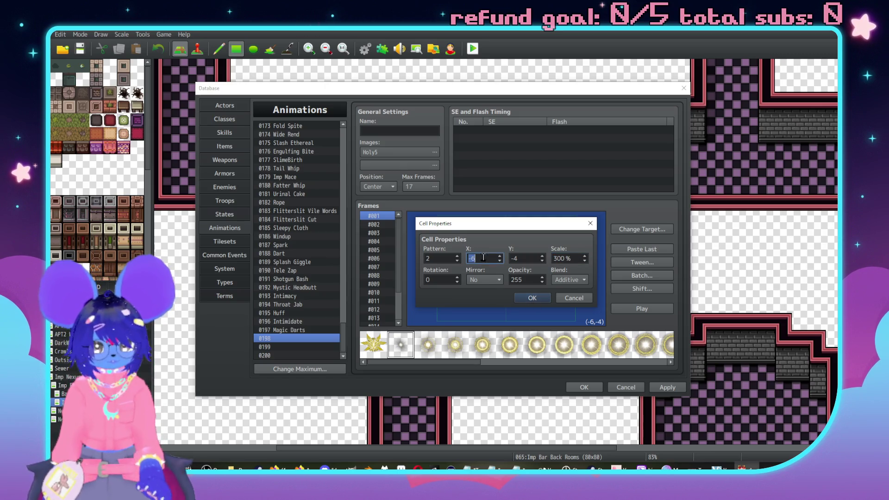
pyautogui.write('0')
pyautogui.press('Tab')
pyautogui.write('0')
pyautogui.press('Return')
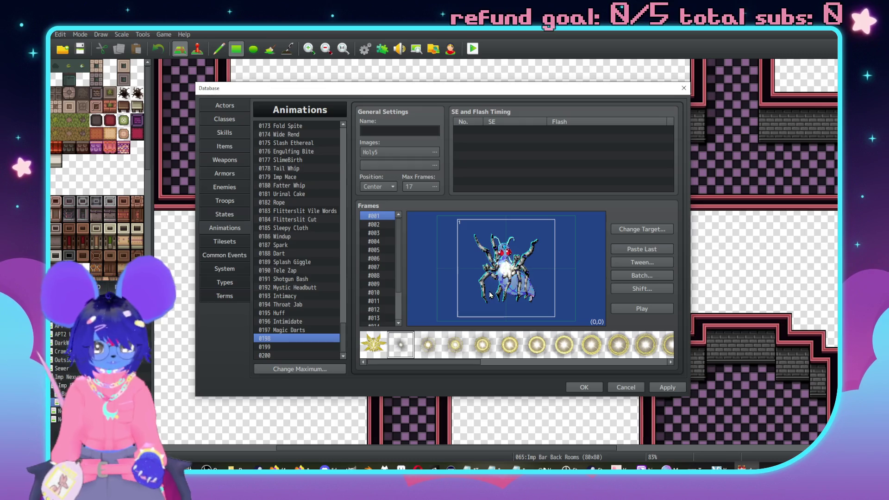
# Select frame #017 and choose the final ring pattern
pyautogui.scroll(-2, 385, 299)
pyautogui.click(379, 315)
pyautogui.click(428, 354)
pyautogui.press('Right')
pyautogui.press('Right')
pyautogui.press('Right')
pyautogui.press('Right')
pyautogui.press('Right')
pyautogui.press('Right')
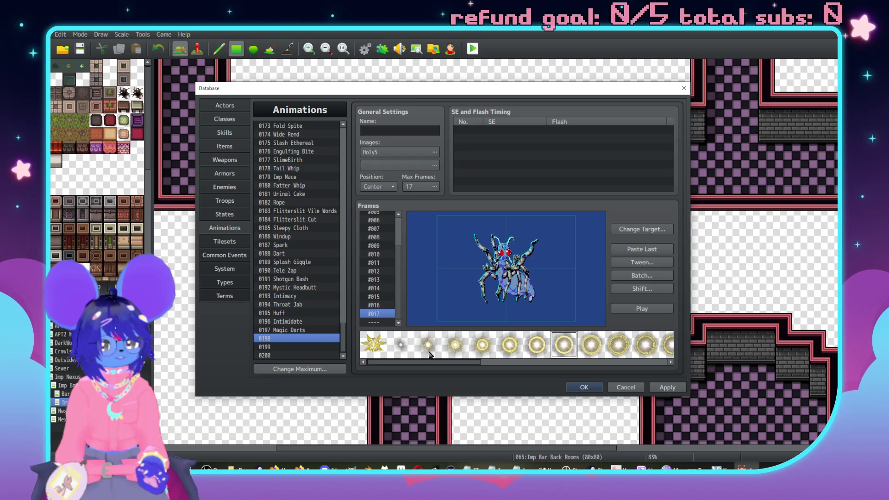
pyautogui.press('Right')
pyautogui.press('Right')
pyautogui.press('Right')
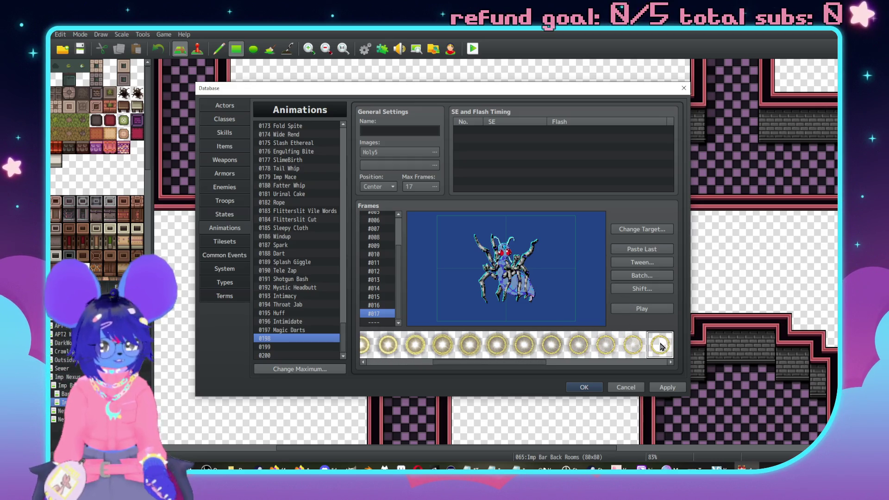
# Place the final ring on frame #017 at X 0, Y 0, scale 300
pyautogui.rightClick(518, 266)
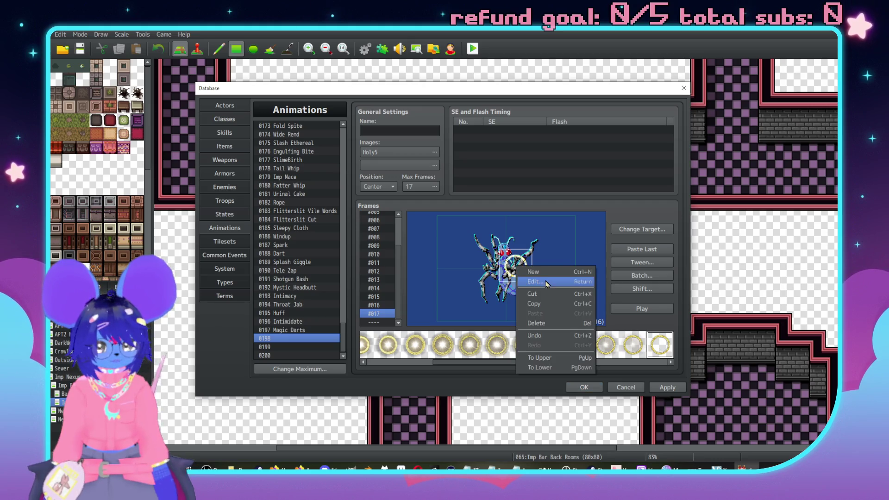
pyautogui.click(527, 274)
pyautogui.press('Tab')
pyautogui.write('0')
pyautogui.press('Tab')
pyautogui.write('0')
pyautogui.press('Tab')
pyautogui.write('300')
pyautogui.press('Tab')
pyautogui.click(531, 294)
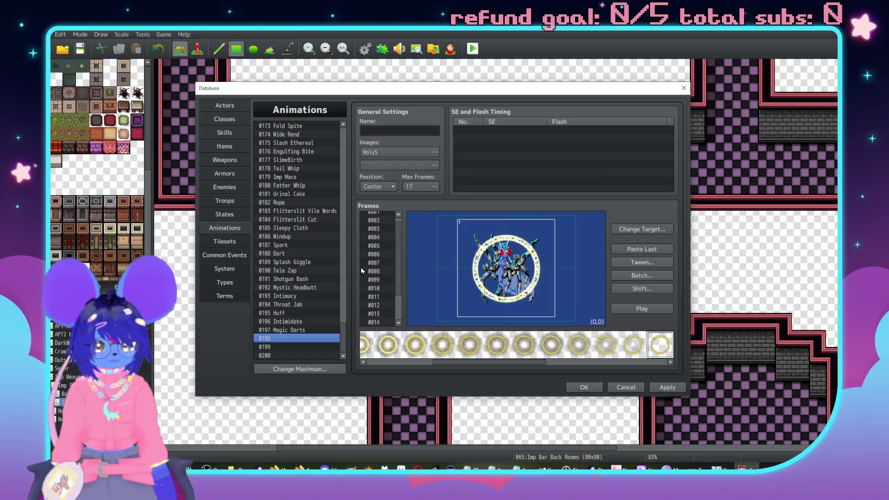
pyautogui.scroll(2, 370, 259)
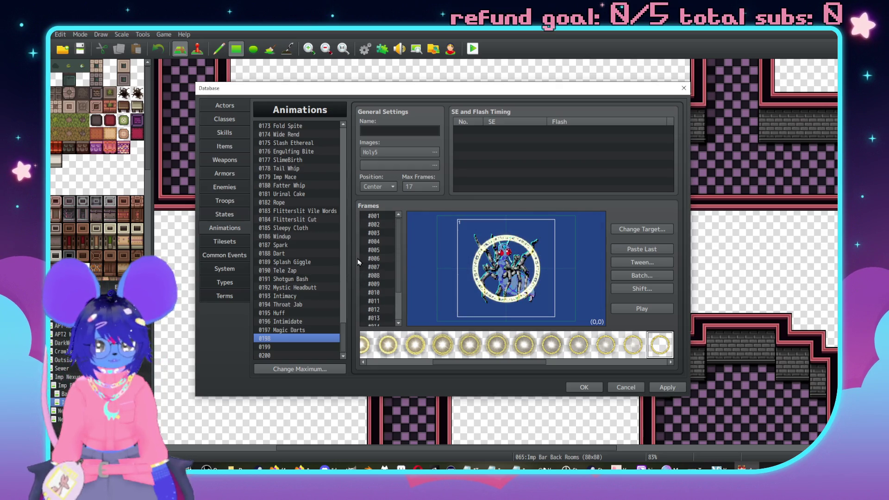
# Tween frames 1 to 17 across the cell range
pyautogui.click(652, 262)
pyautogui.click(592, 257)
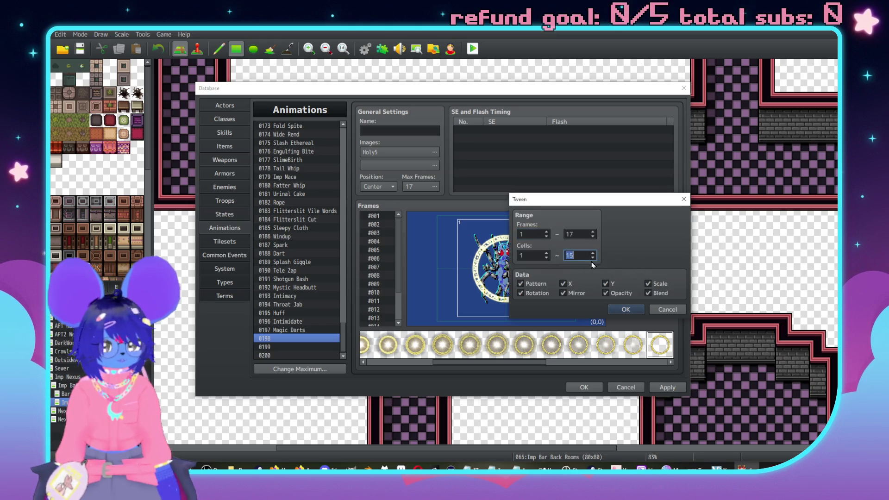
pyautogui.write('1')
pyautogui.click(626, 309)
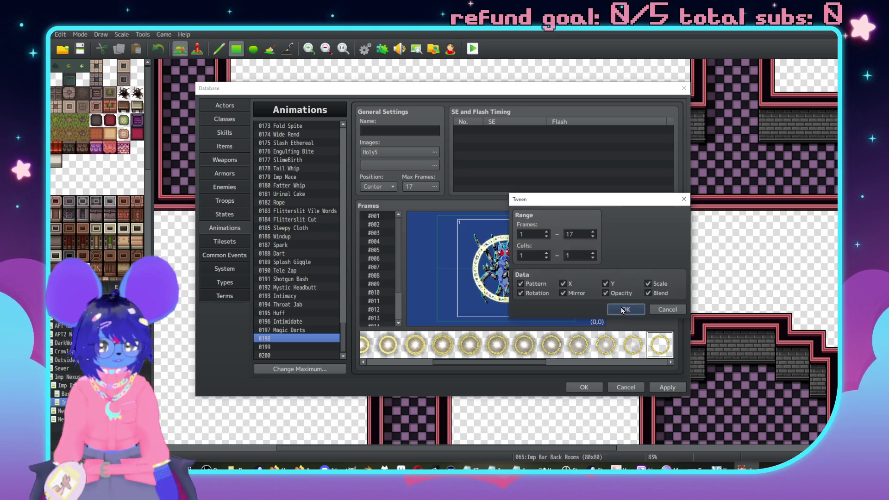
# Play the tweened animation from frame #001 and inspect frames #006–#007
pyautogui.click(374, 250)
pyautogui.press('Up')
pyautogui.press('Up')
pyautogui.press('Up')
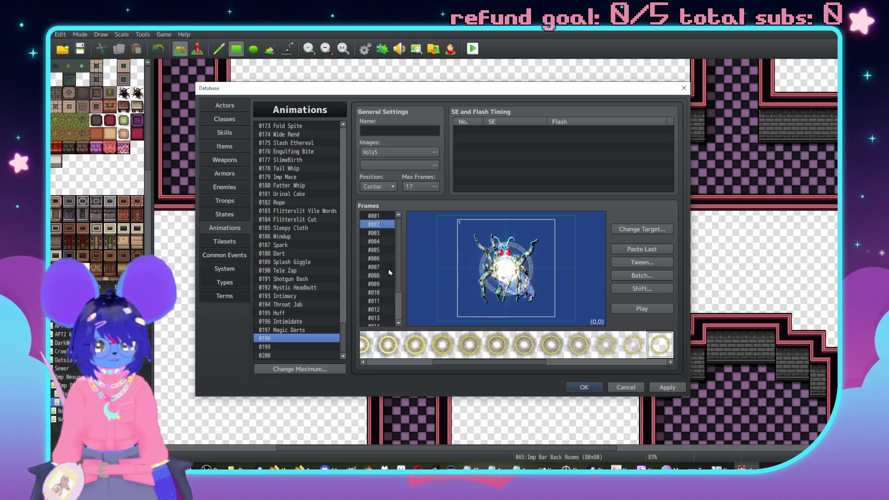
pyautogui.click(647, 309)
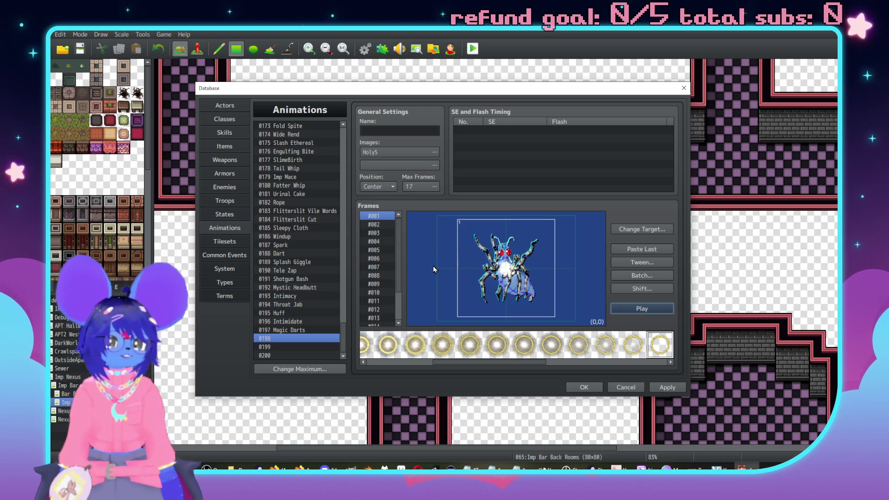
pyautogui.click(636, 309)
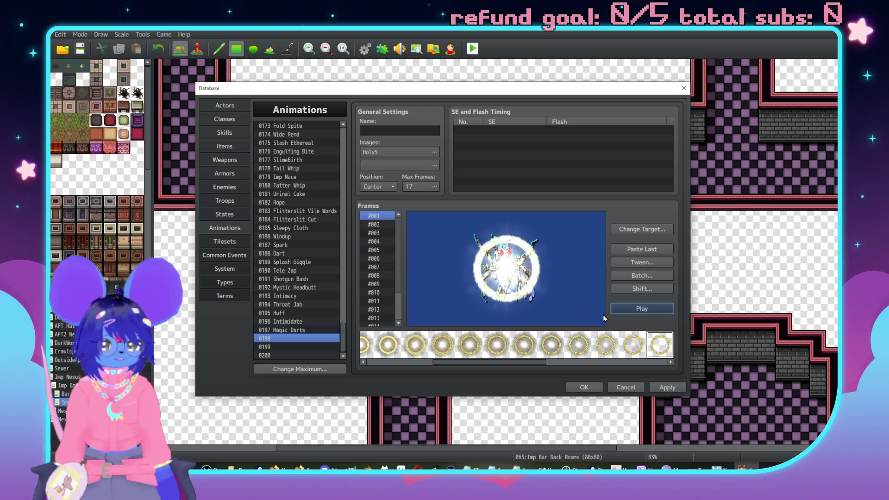
pyautogui.click(373, 267)
pyautogui.scroll(-2, 372, 268)
pyautogui.press('Up')
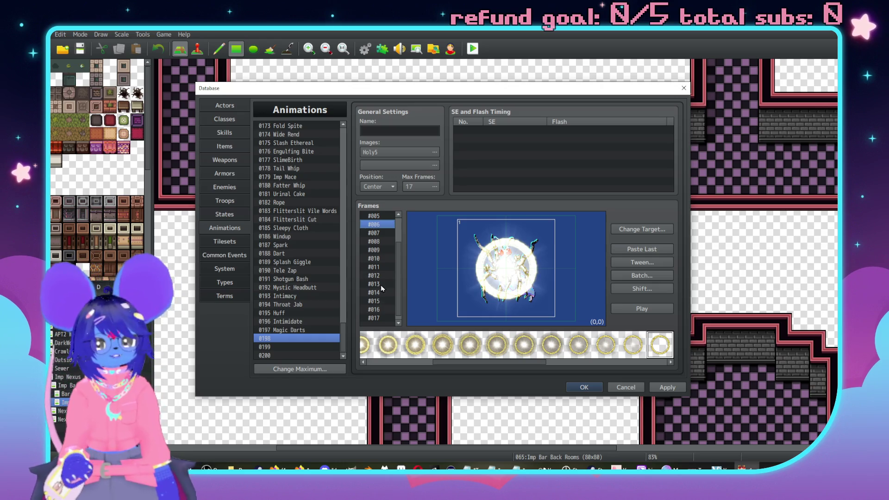
pyautogui.scroll(-1, 380, 301)
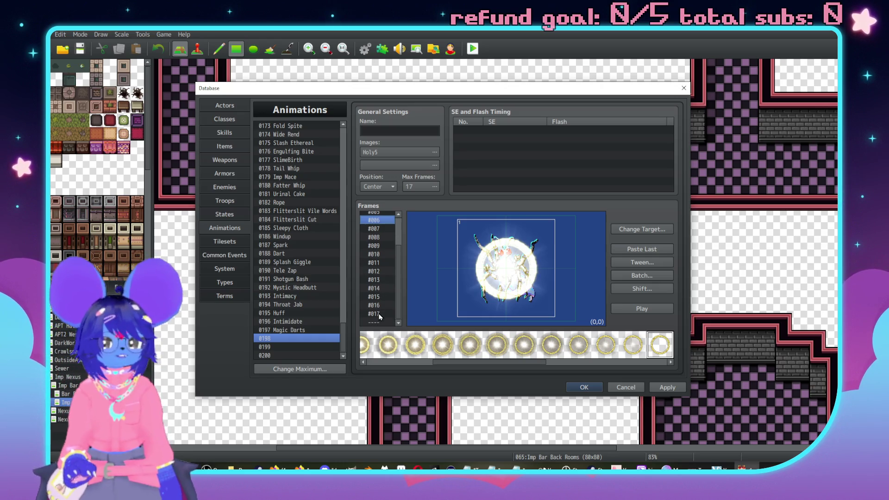
# Set frame #017's ring to 600% scale and opacity 35, keeping Additive blend
pyautogui.click(382, 313)
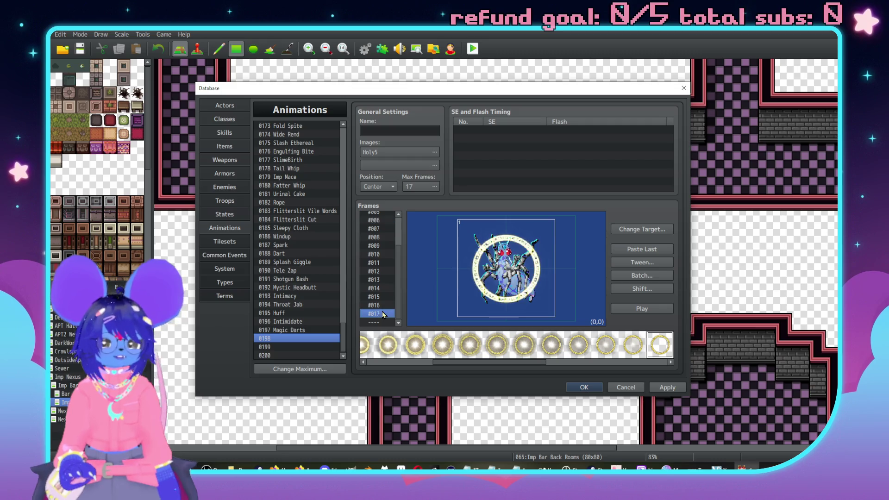
pyautogui.doubleClick(511, 272)
pyautogui.click(522, 258)
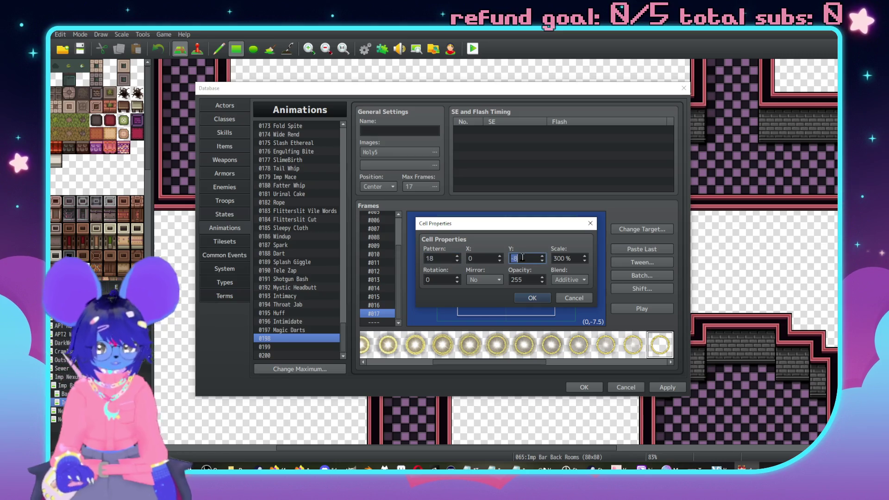
pyautogui.write('0')
pyautogui.doubleClick(570, 257)
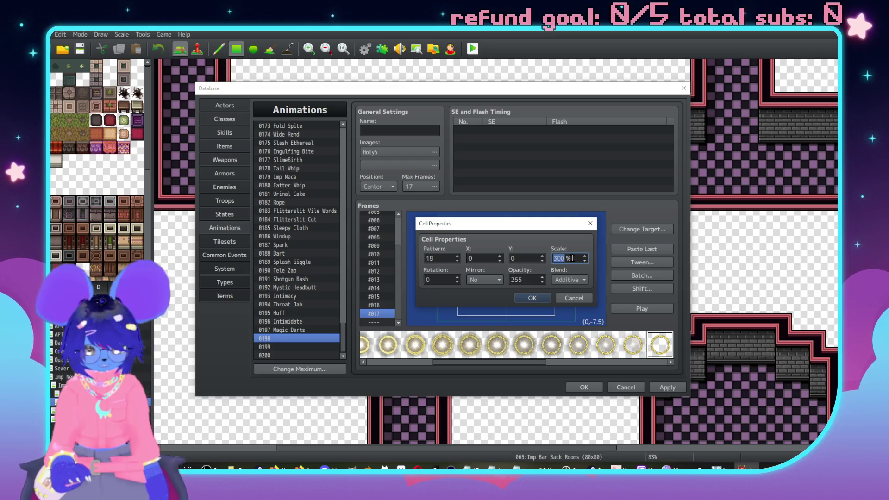
pyautogui.write('600')
pyautogui.click(568, 280)
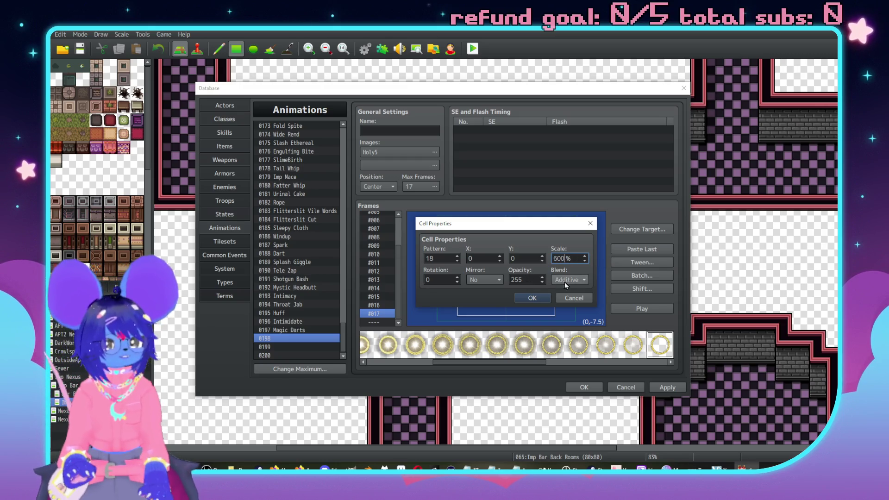
pyautogui.click(567, 280)
pyautogui.doubleClick(534, 280)
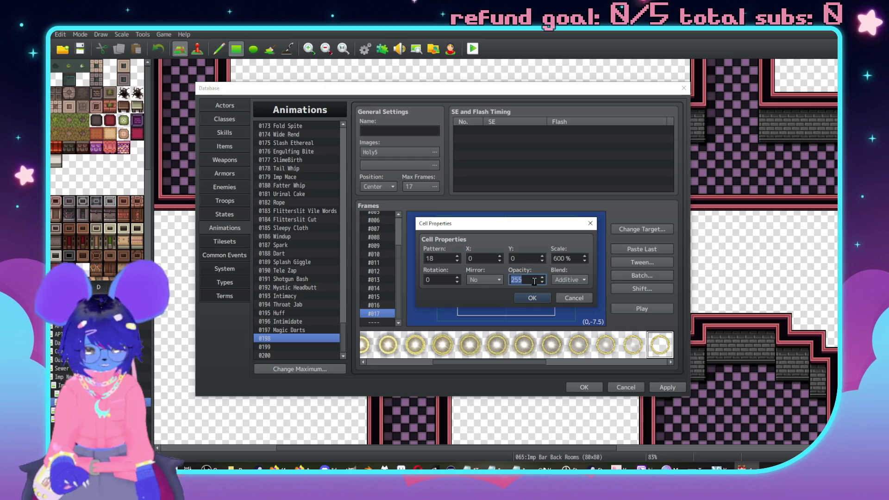
pyautogui.write('35')
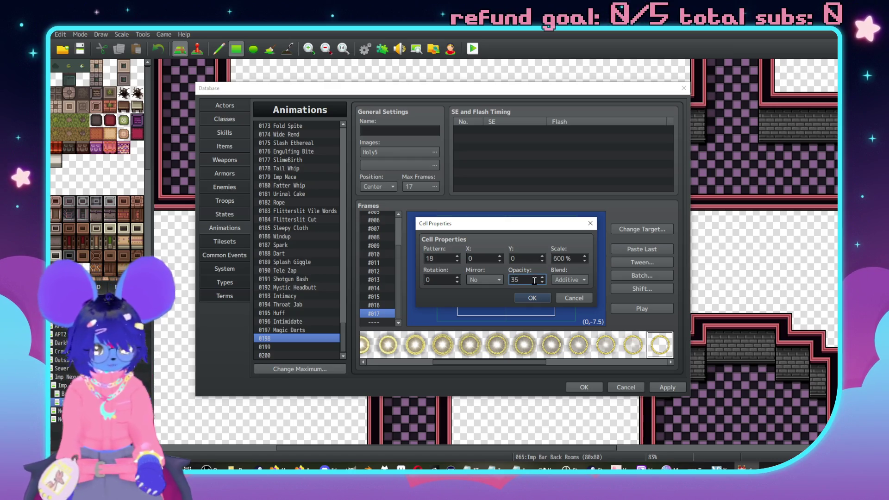
pyautogui.click(531, 298)
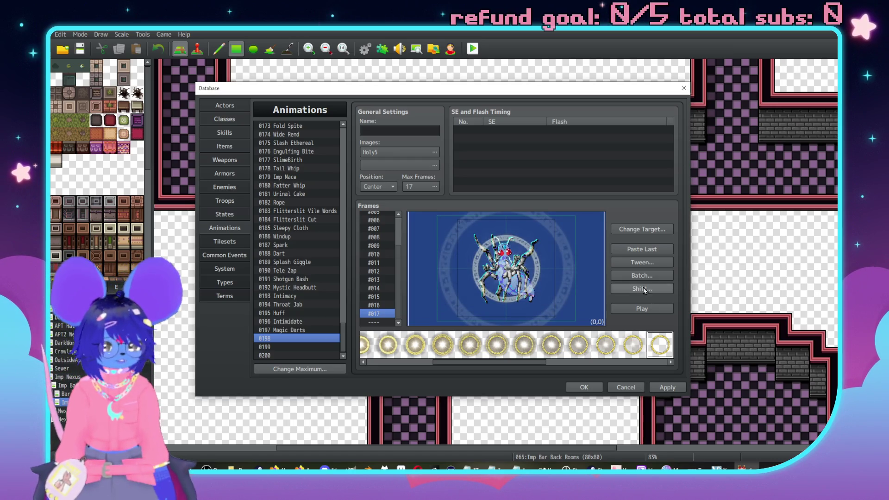
# Re-tween frames 6 to 17 and play the fading preview
pyautogui.click(642, 262)
pyautogui.write('6')
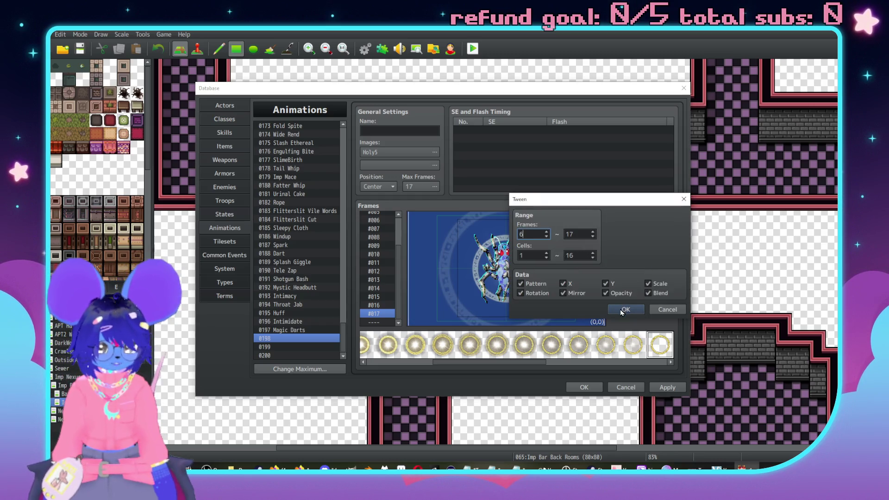
pyautogui.click(625, 309)
pyautogui.click(660, 309)
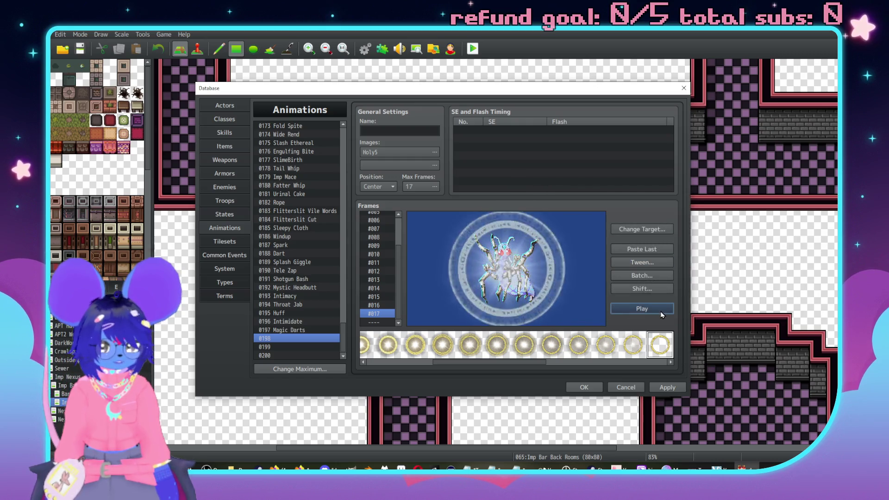
pyautogui.click(647, 308)
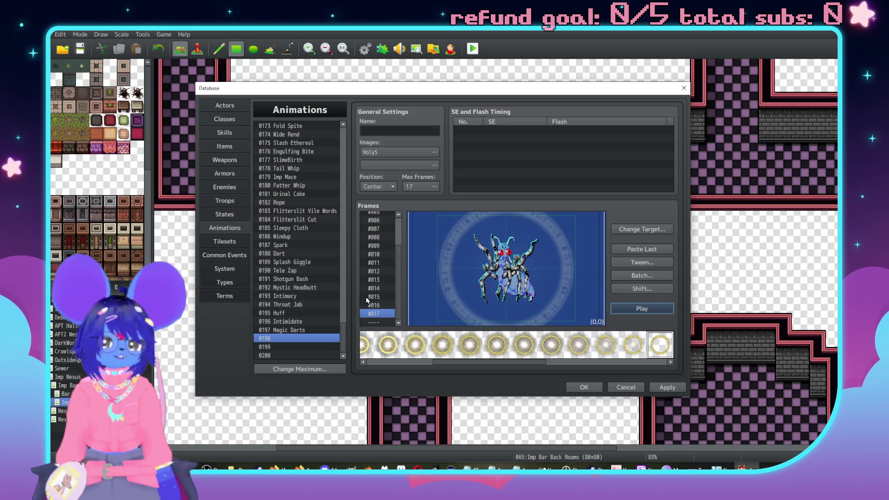
# Delete five frames starting at #008, leaving 12 frames
pyautogui.scroll(2, 365, 301)
pyautogui.click(391, 275)
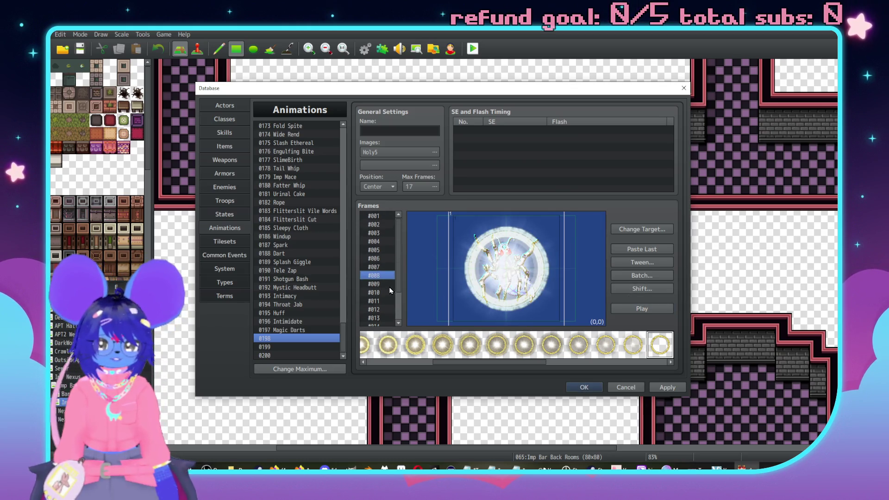
pyautogui.click(390, 292)
pyautogui.click(384, 276)
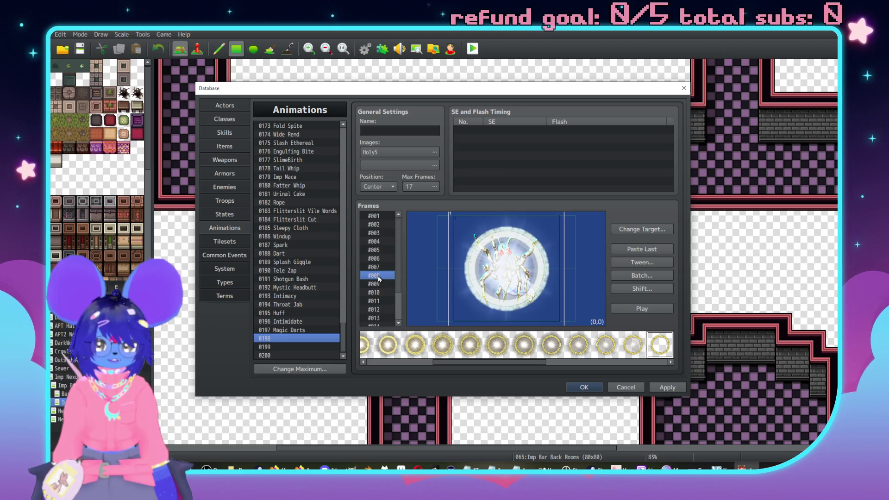
pyautogui.press('Delete')
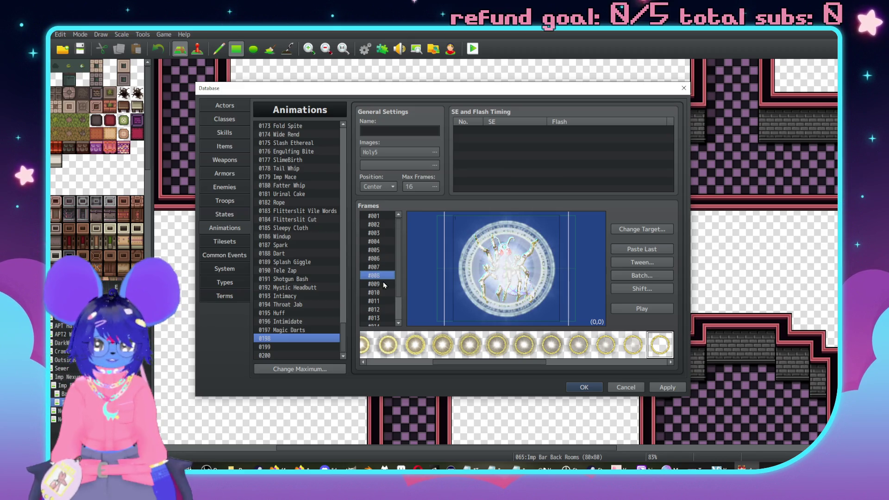
pyautogui.click(387, 268)
pyautogui.click(382, 277)
pyautogui.click(380, 284)
pyautogui.press('Delete')
pyautogui.press('Down')
pyautogui.press('Delete')
pyautogui.press('Down')
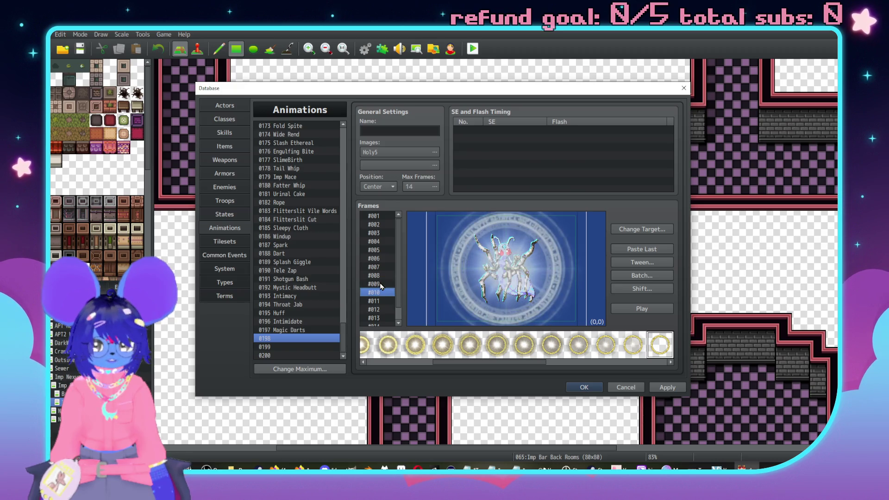
pyautogui.press('Delete')
pyautogui.press('Down')
pyautogui.press('Delete')
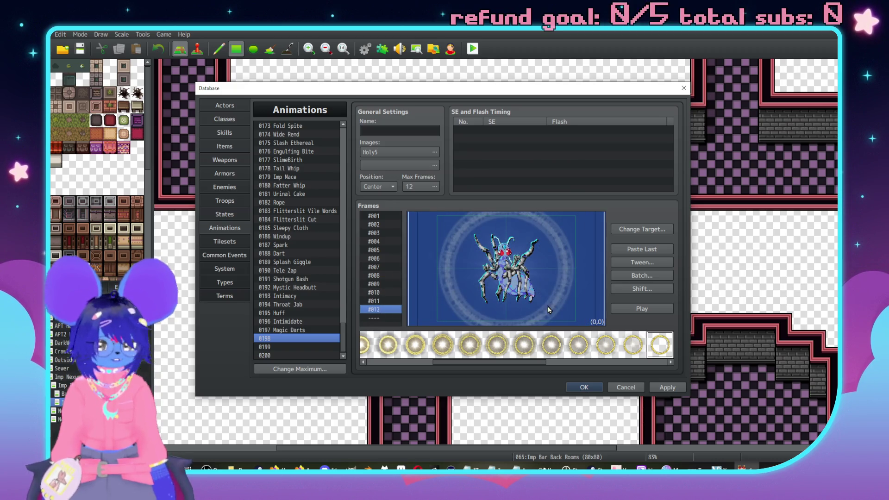
# Play the 12-frame animation preview several times
pyautogui.click(642, 308)
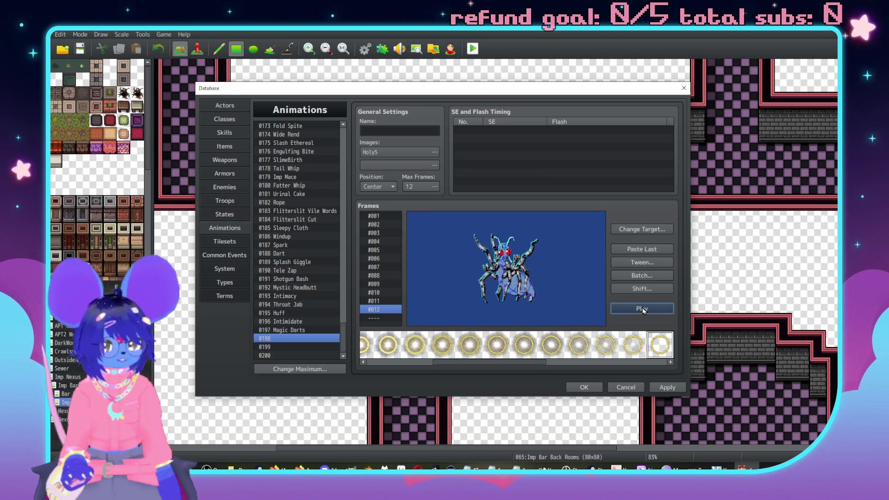
pyautogui.click(642, 309)
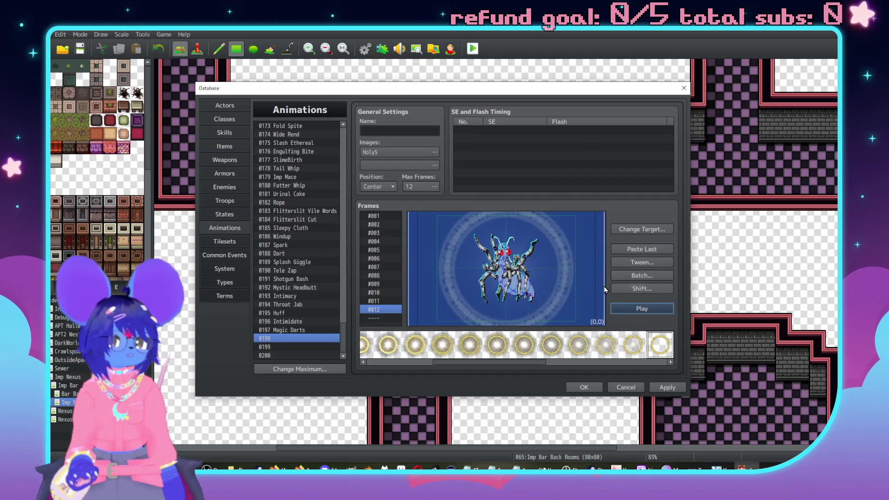
pyautogui.click(646, 308)
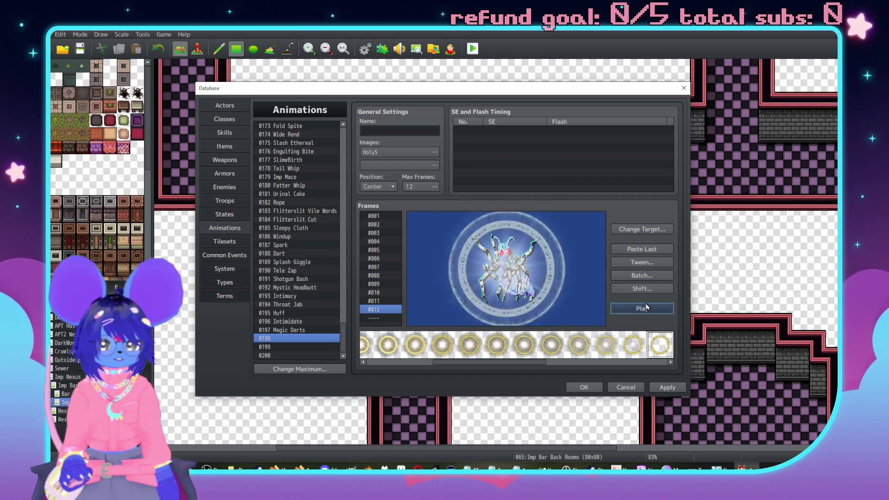
pyautogui.click(393, 152)
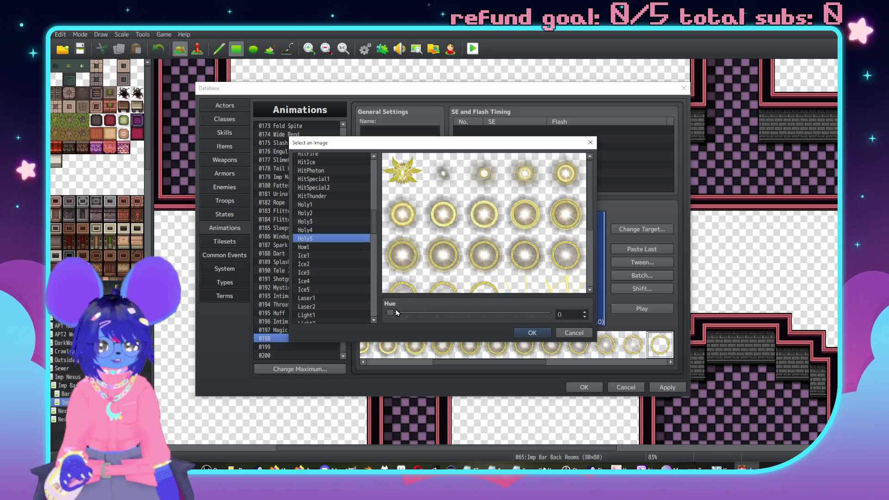
# Shift the Holy5 image hue to 301 for a pink tint and confirm
pyautogui.moveTo(396, 312); pyautogui.dragTo(514, 324)
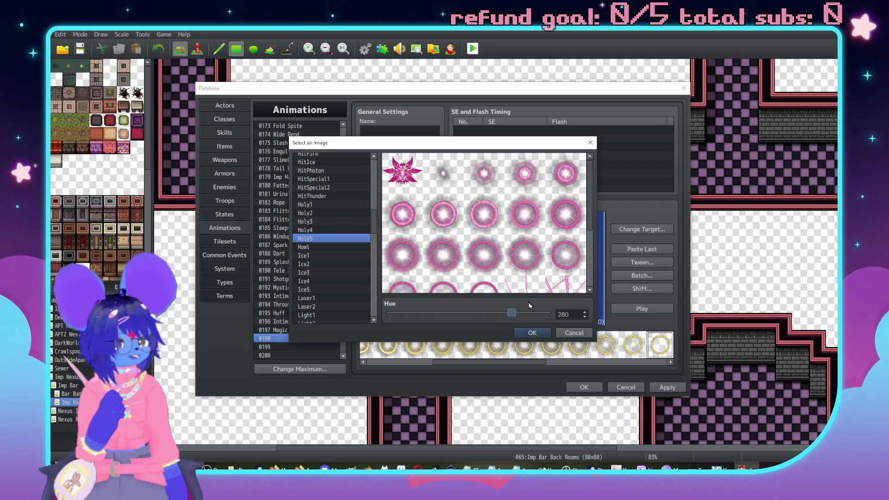
pyautogui.moveTo(511, 315); pyautogui.dragTo(517, 315)
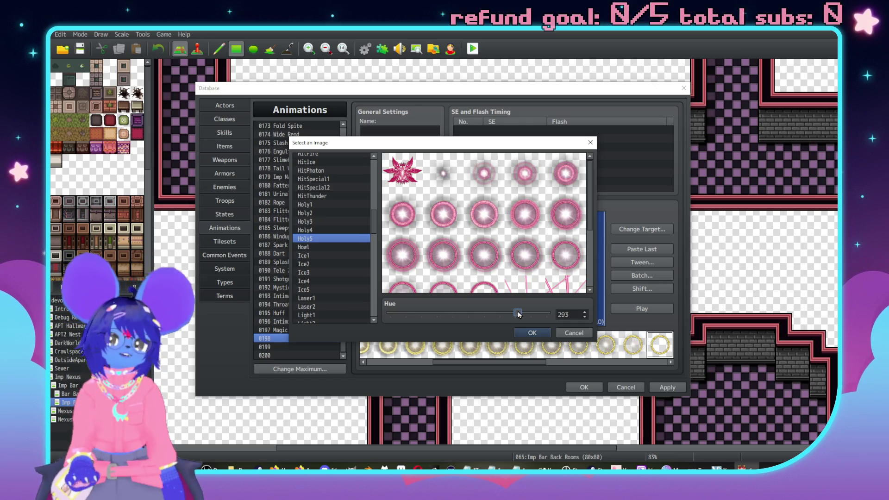
pyautogui.moveTo(516, 311); pyautogui.dragTo(523, 315)
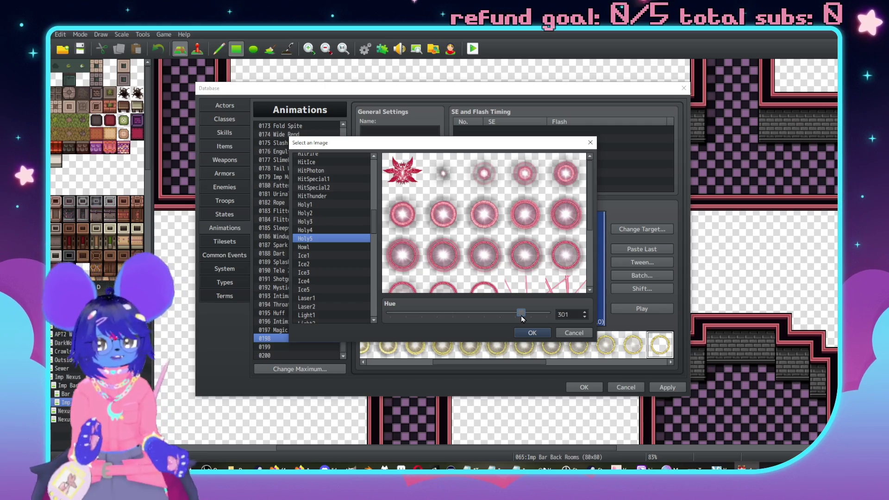
pyautogui.click(542, 332)
# Confirm the pink image, replay the animation, and settle on frame #006
pyautogui.click(629, 308)
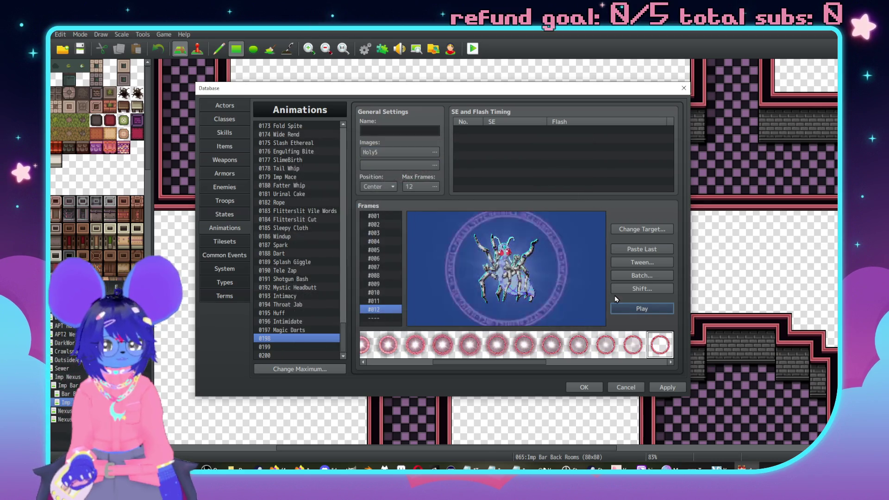
pyautogui.click(641, 312)
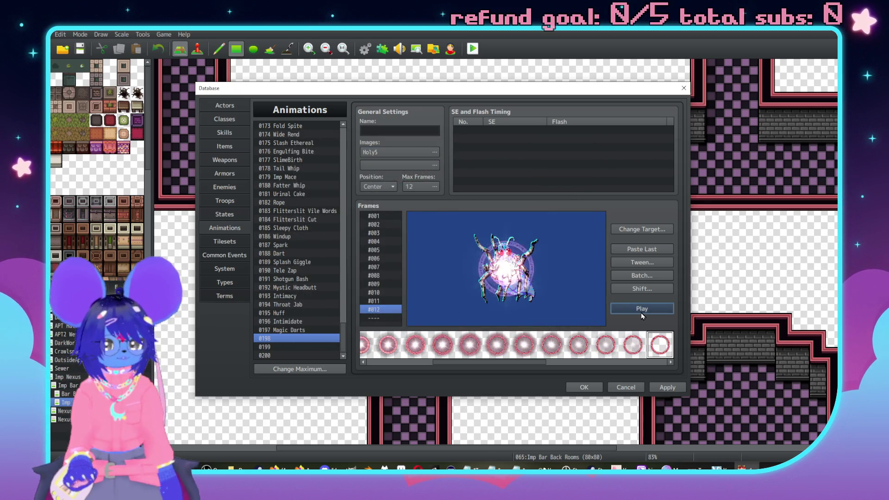
pyautogui.click(377, 267)
pyautogui.press('Up')
pyautogui.press('Up')
pyautogui.press('Up')
pyautogui.press('Up')
pyautogui.press('Up')
pyautogui.press('Down')
pyautogui.press('Down')
pyautogui.press('Down')
pyautogui.press('Down')
pyautogui.press('Down')
pyautogui.press('Up')
pyautogui.press('Up')
pyautogui.press('Down')
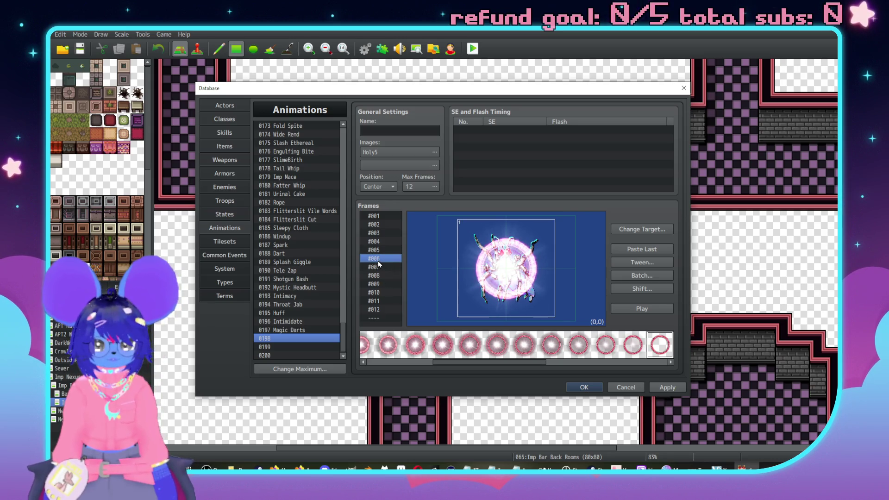
# Add a 13th frame and change frame #006's ring scale
pyautogui.press('Insert')
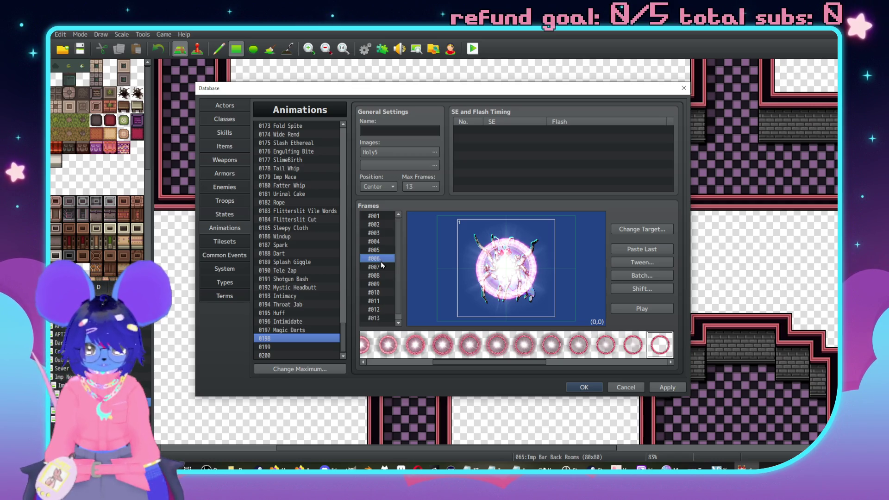
pyautogui.doubleClick(502, 269)
pyautogui.doubleClick(572, 260)
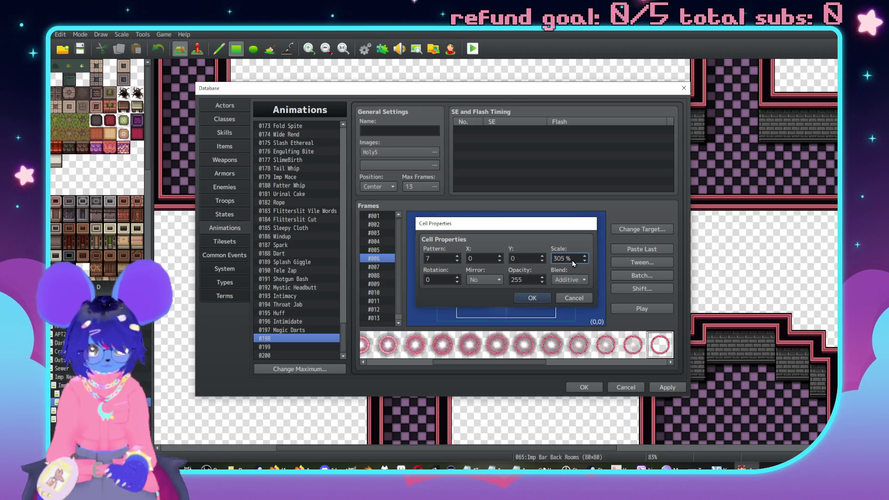
pyautogui.press('Return')
# Preview the animation repeatedly after the frame #006 scale change
pyautogui.click(364, 266)
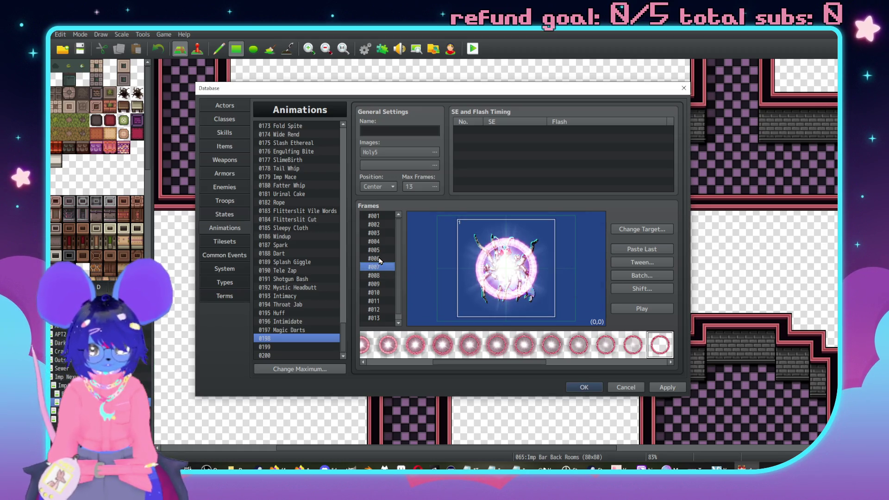
pyautogui.click(380, 258)
pyautogui.click(637, 311)
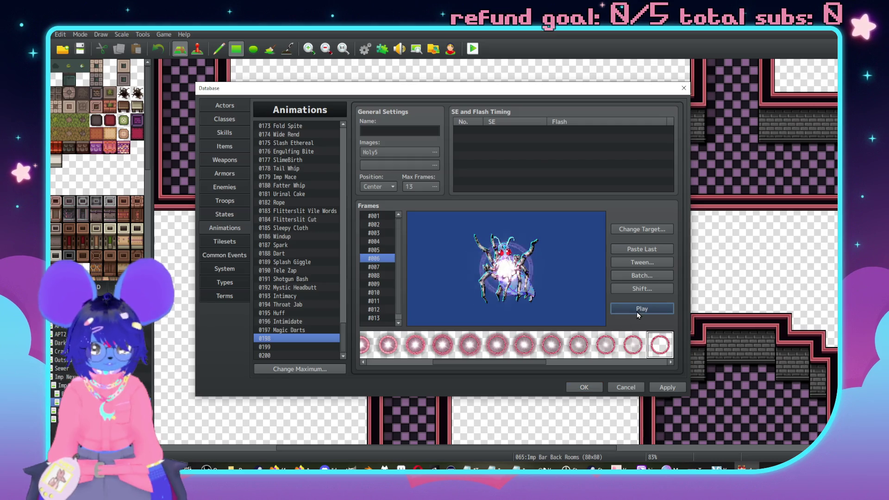
pyautogui.click(635, 310)
pyautogui.click(635, 310)
pyautogui.click(635, 309)
pyautogui.click(635, 309)
pyautogui.click(635, 309)
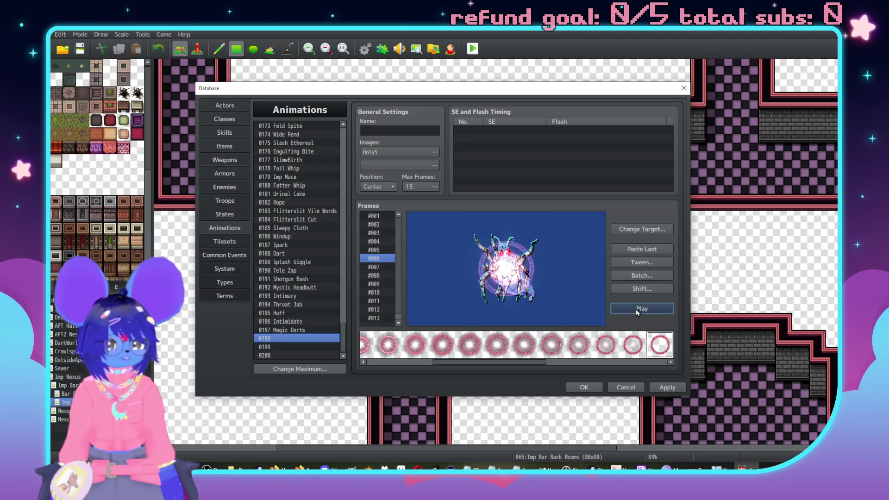
# Add a 14th frame and lower its 600% ring's opacity
pyautogui.scroll(-1, 380, 313)
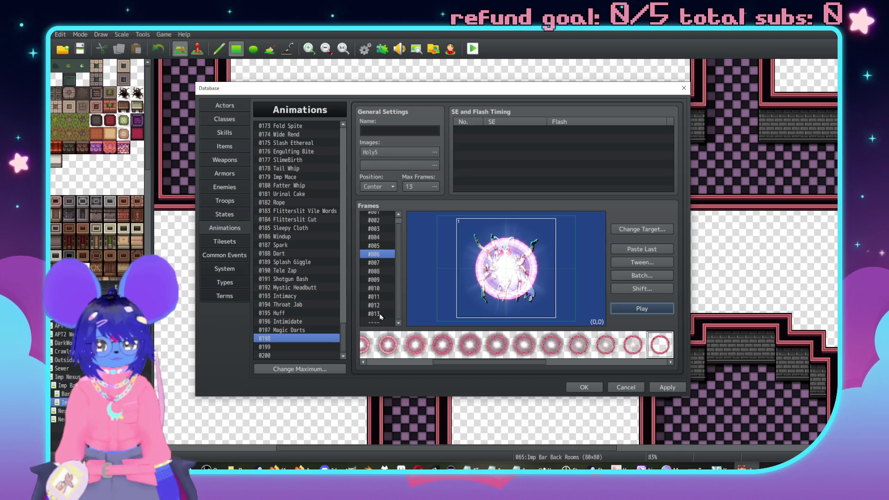
pyautogui.click(381, 314)
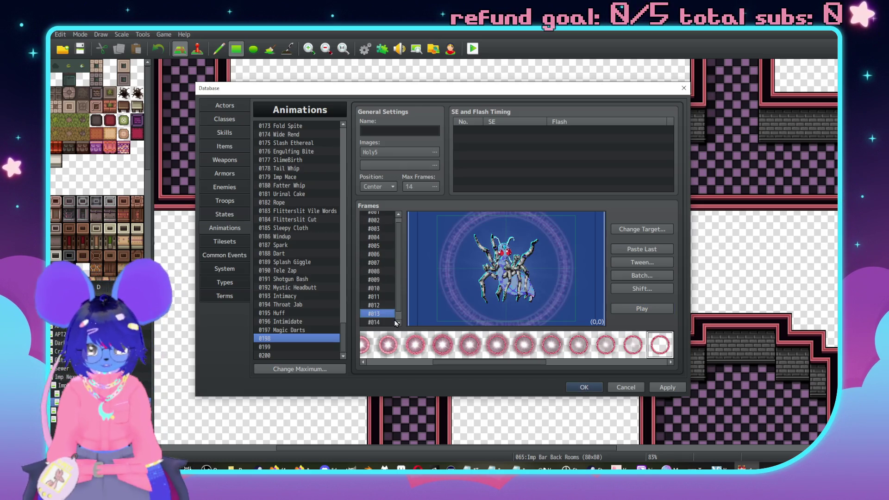
pyautogui.scroll(-1, 381, 313)
pyautogui.click(380, 314)
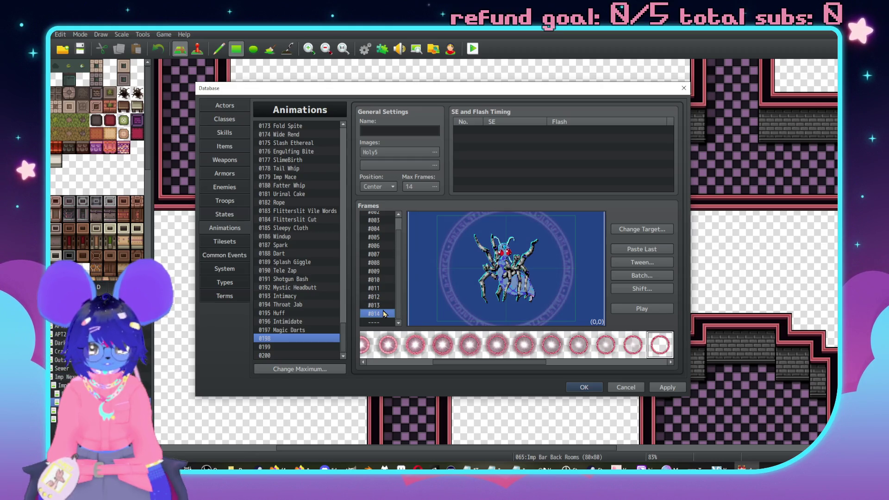
pyautogui.doubleClick(493, 282)
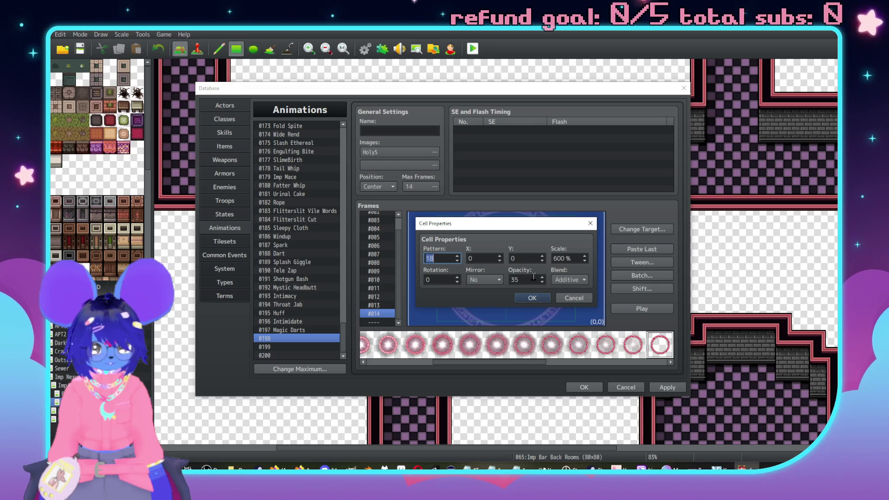
pyautogui.doubleClick(527, 281)
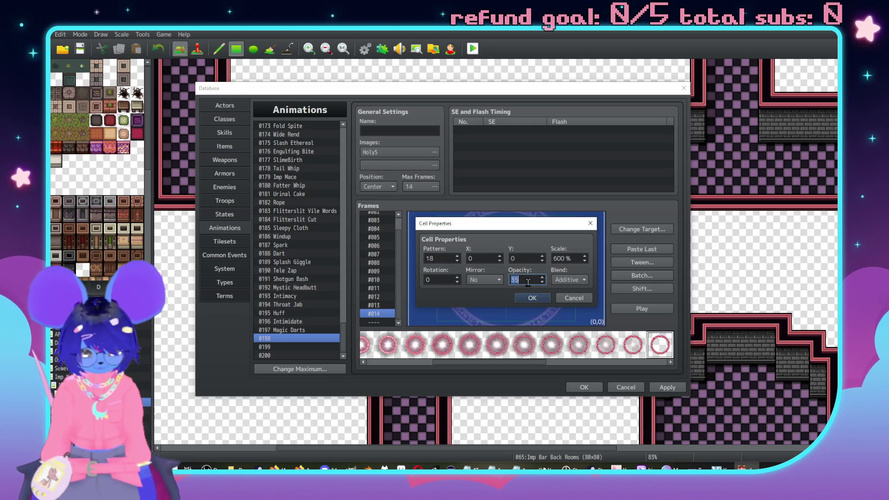
pyautogui.write('1')
pyautogui.press('Return')
# Preview the finished 14-frame pink animation
pyautogui.click(667, 308)
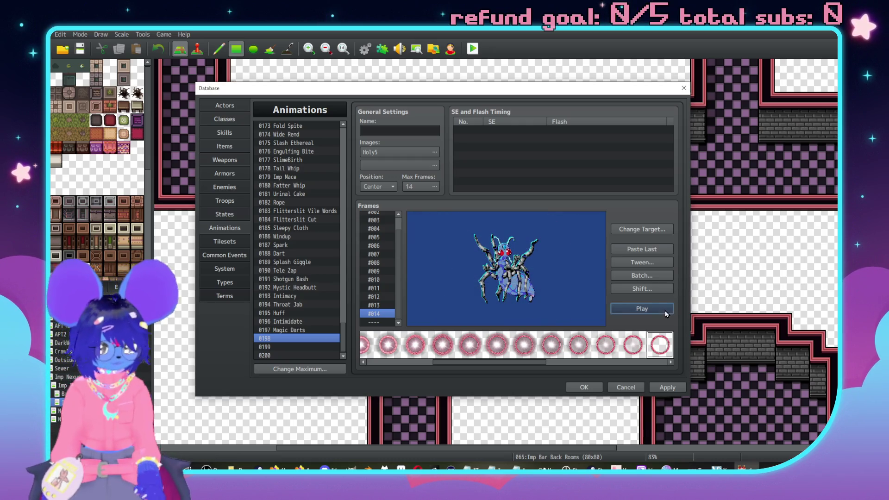
pyautogui.click(662, 306)
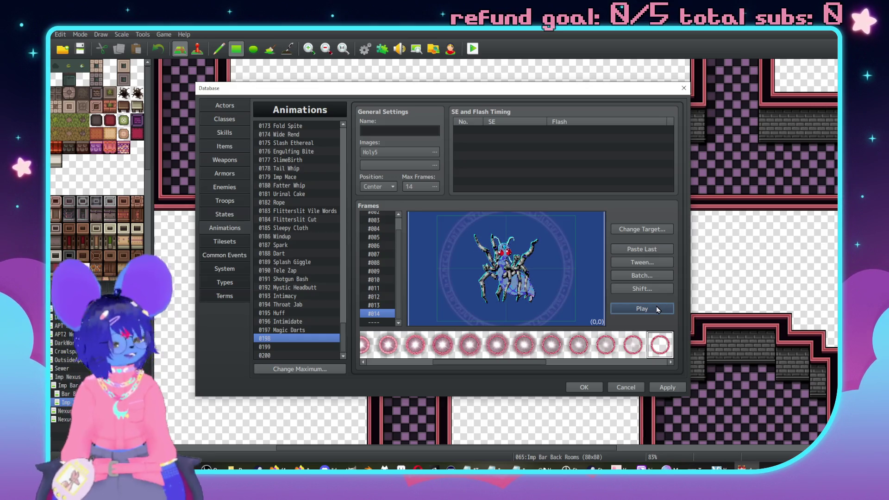
pyautogui.click(656, 307)
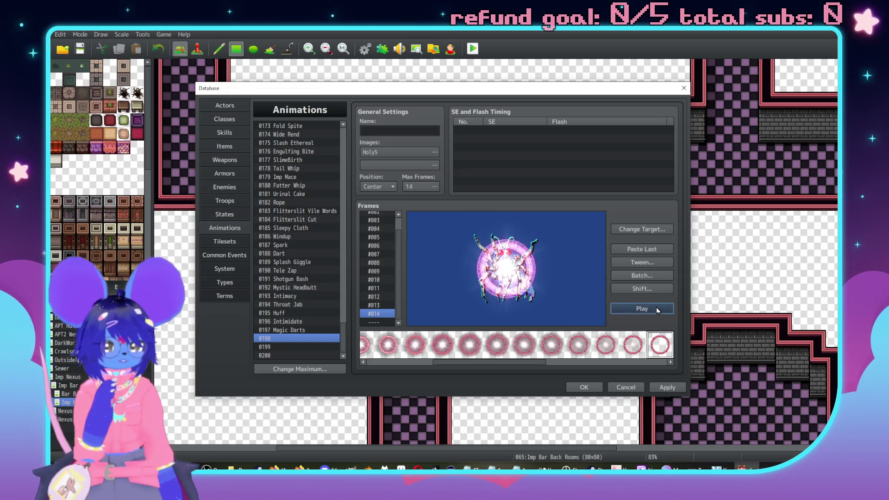
pyautogui.click(657, 308)
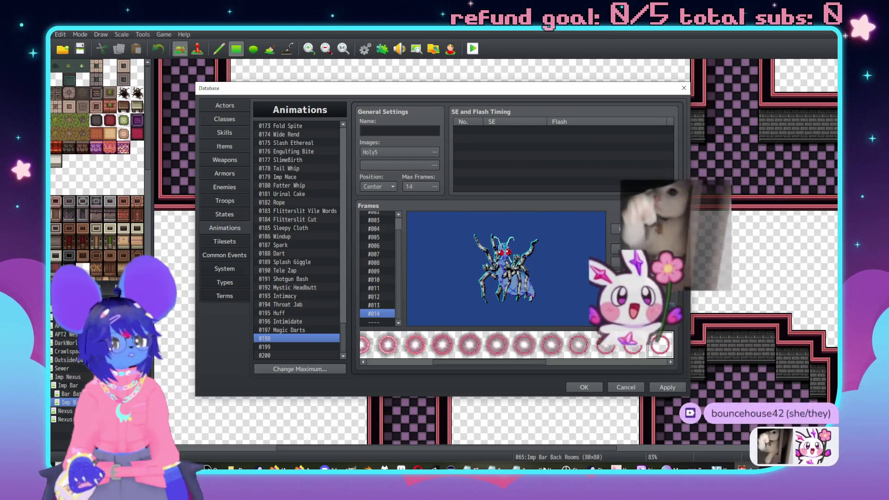
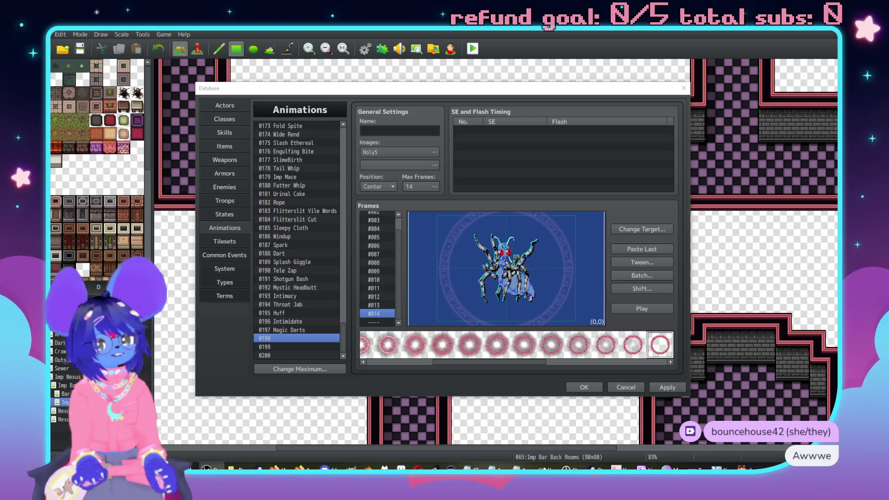
# Add a frame 1 sound cue using Wind5 at 120% pitch, after auditioning Wind4
pyautogui.click(635, 311)
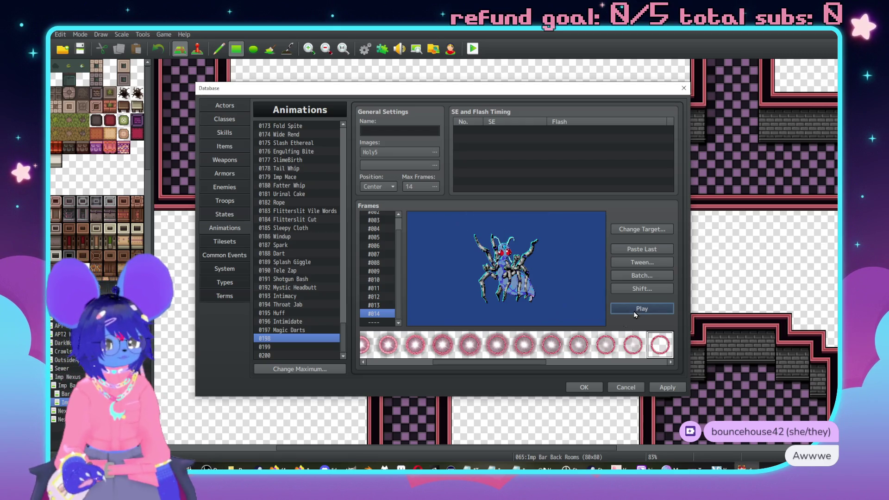
pyautogui.doubleClick(540, 195)
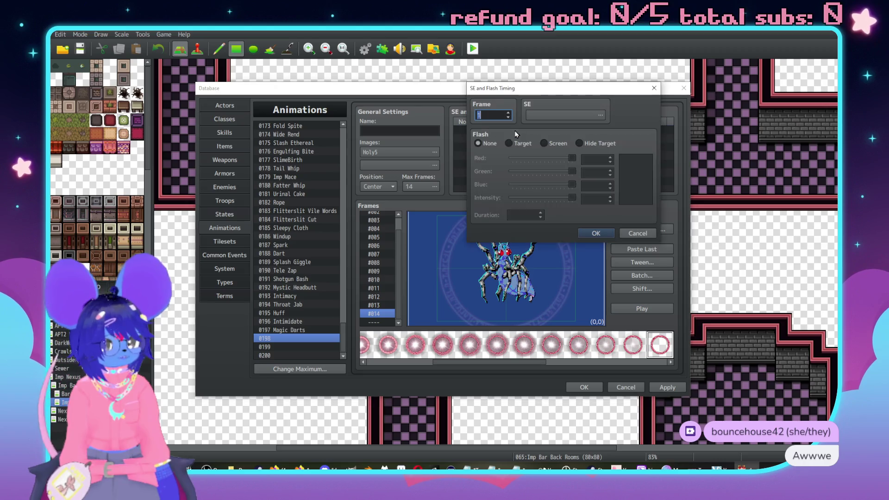
pyautogui.click(600, 114)
pyautogui.moveTo(571, 88); pyautogui.dragTo(564, 213)
pyautogui.click(532, 191)
pyautogui.click(602, 82)
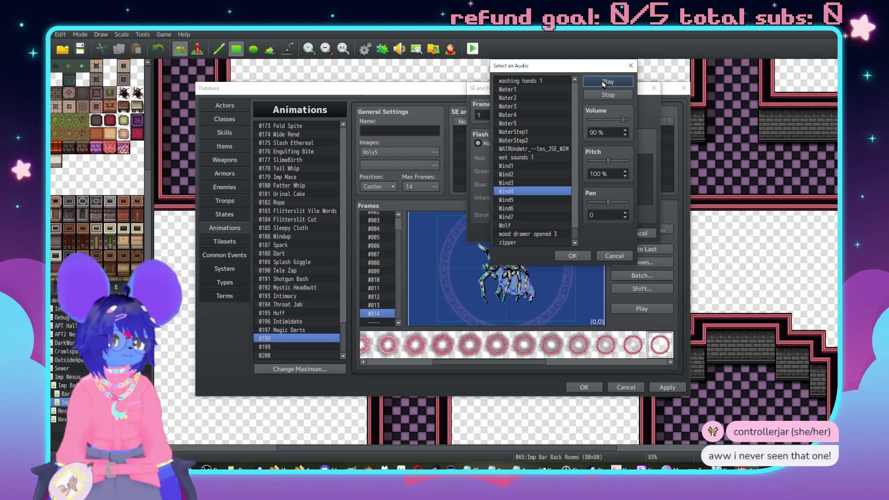
pyautogui.click(514, 201)
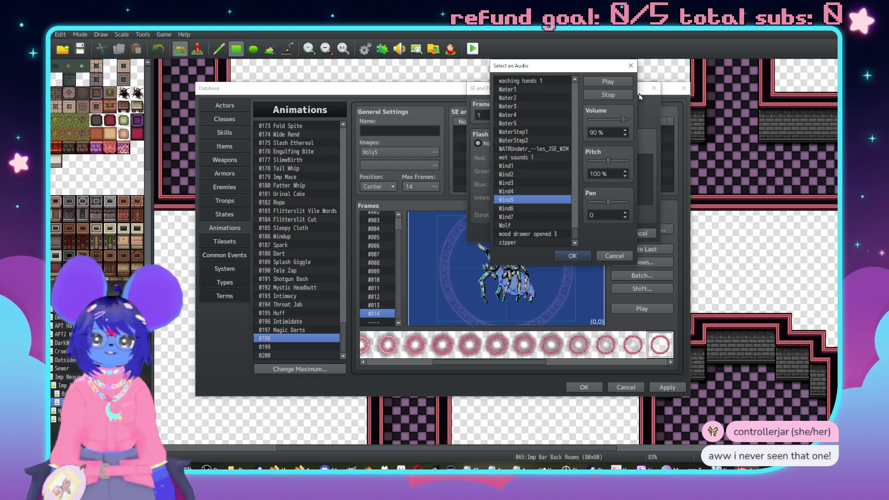
pyautogui.click(608, 81)
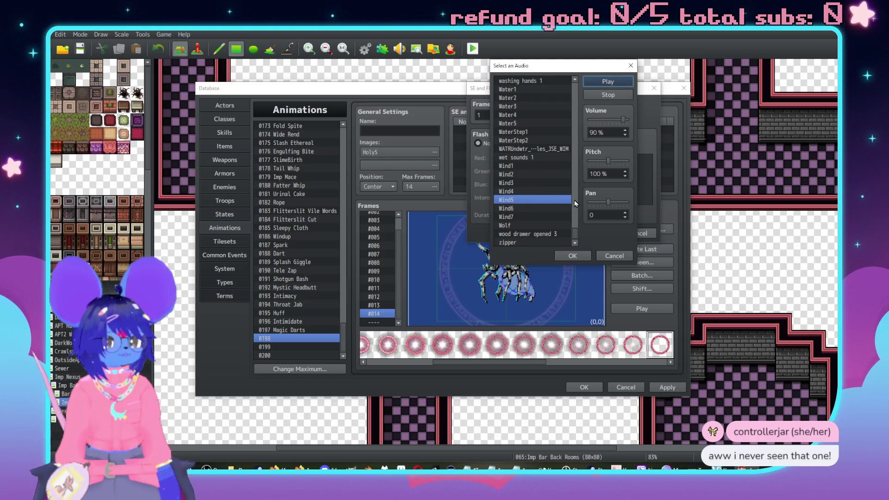
pyautogui.moveTo(609, 162); pyautogui.dragTo(616, 162)
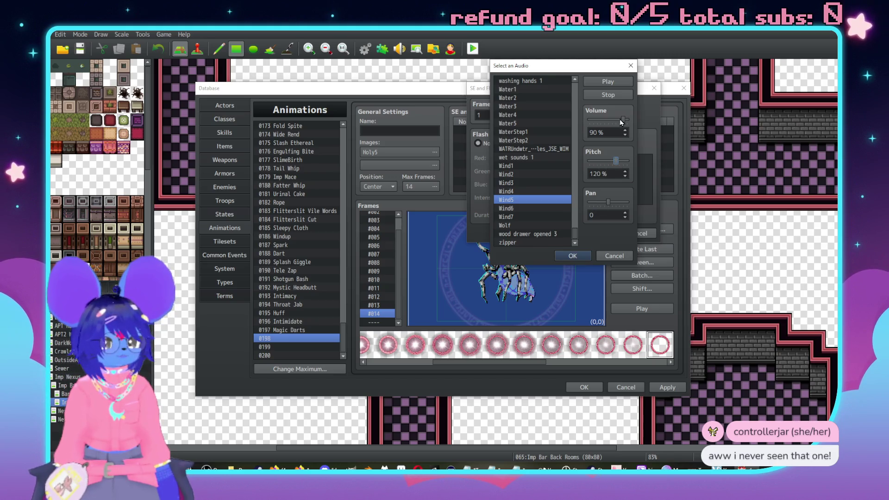
pyautogui.click(582, 258)
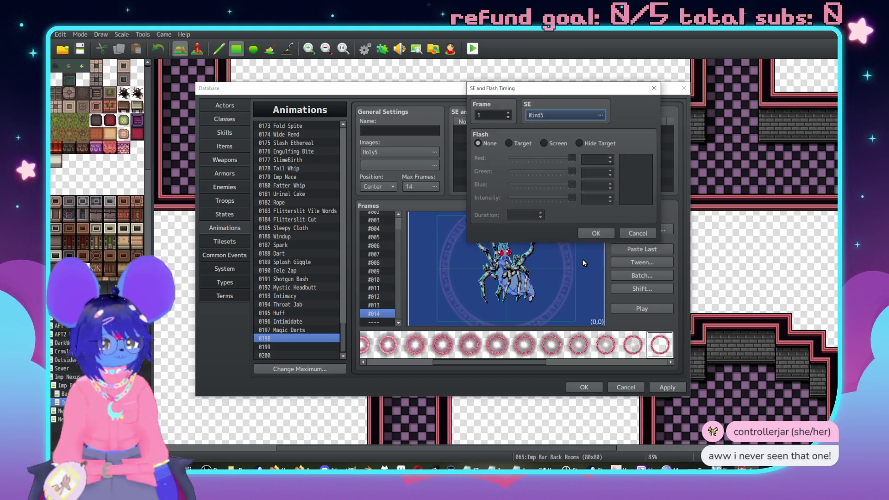
pyautogui.click(599, 234)
pyautogui.doubleClick(513, 141)
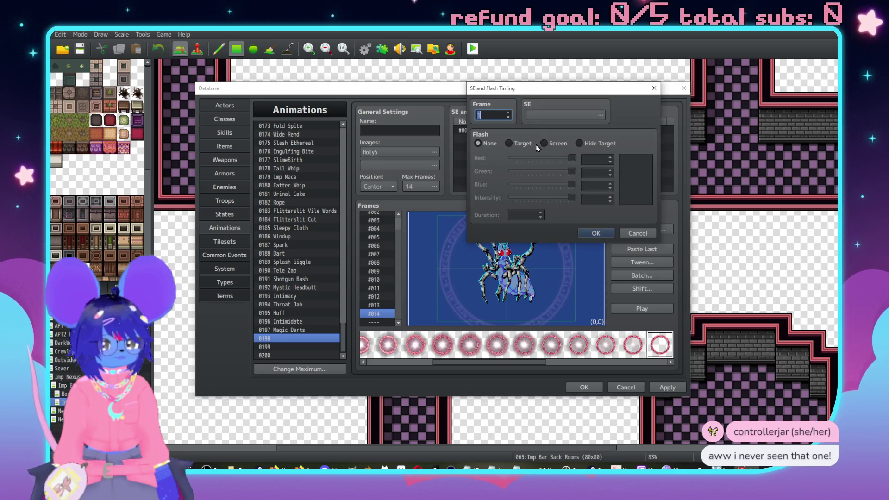
# Audition the Water1 and Water2 sound effects for the new cue
pyautogui.click(579, 117)
pyautogui.scroll(-20, 537, 185)
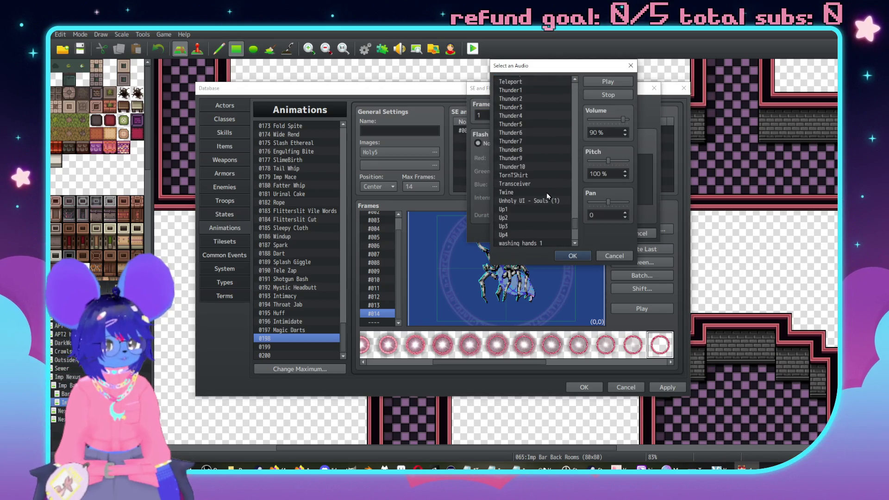
pyautogui.scroll(-4, 532, 184)
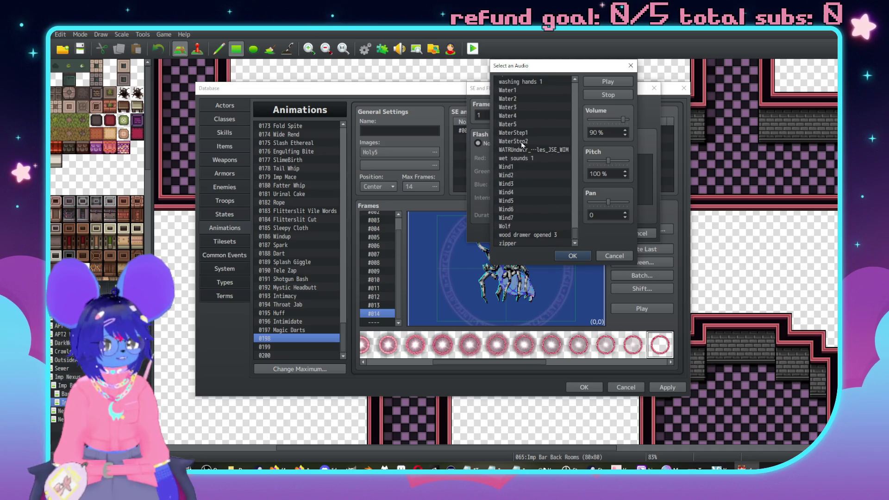
pyautogui.click(523, 91)
pyautogui.click(602, 86)
pyautogui.scroll(2, 514, 162)
pyautogui.click(509, 132)
pyautogui.click(604, 82)
# Choose Water3 at 80% pitch as the cue's sound, after comparing Water5
pyautogui.click(511, 140)
pyautogui.click(597, 83)
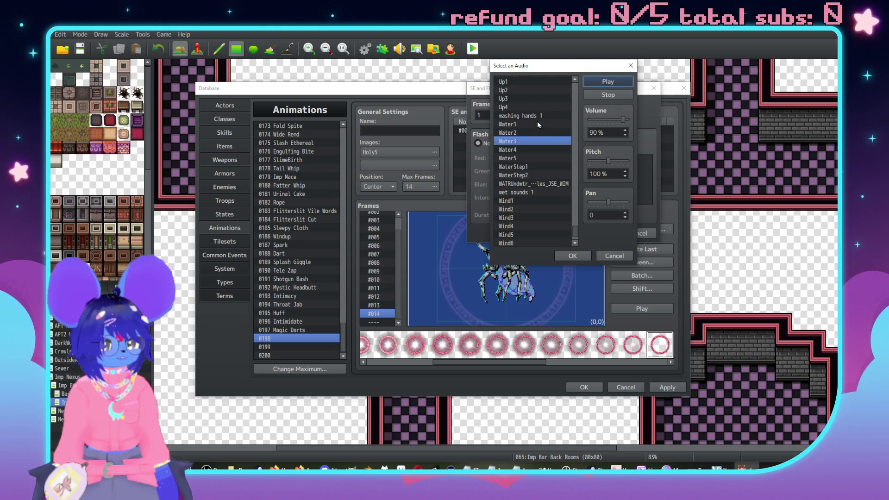
pyautogui.click(509, 157)
pyautogui.click(606, 83)
pyautogui.click(530, 141)
pyautogui.click(606, 82)
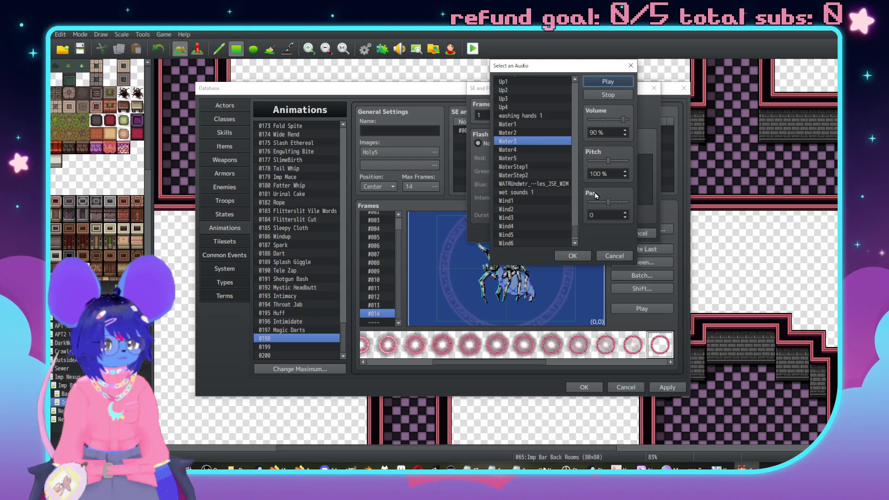
pyautogui.moveTo(608, 161); pyautogui.dragTo(600, 160)
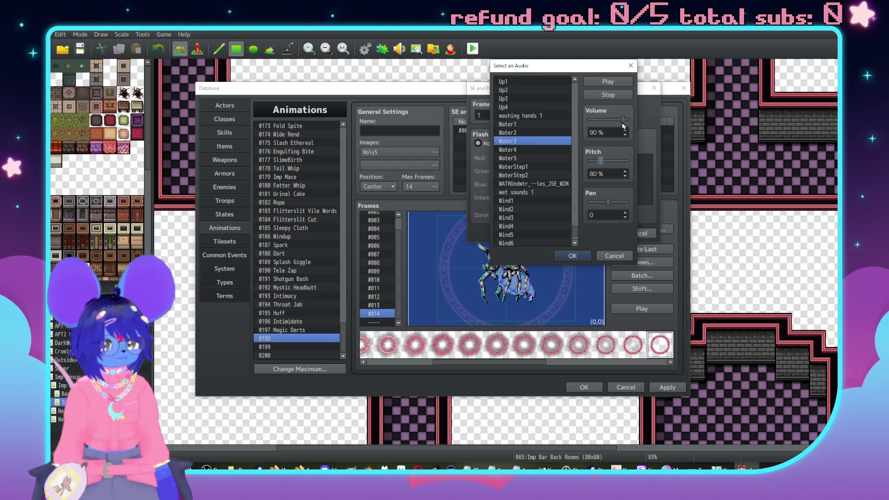
pyautogui.click(573, 255)
# Set the Water3 cue to frame 6, save it, and preview the animation twice
pyautogui.doubleClick(493, 119)
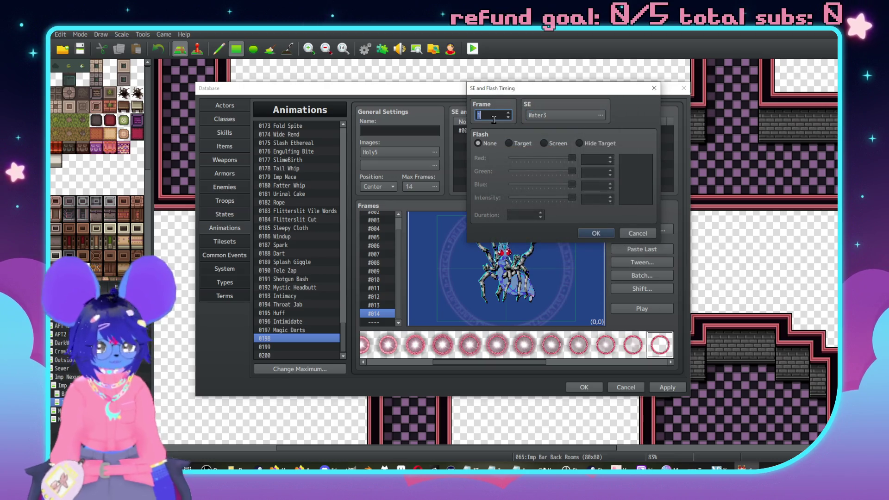
pyautogui.write('6')
pyautogui.click(596, 233)
pyautogui.click(633, 312)
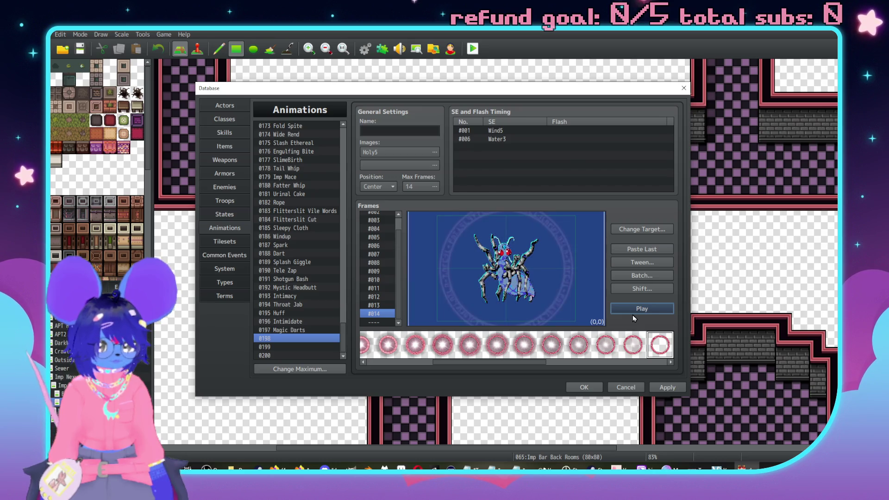
pyautogui.click(641, 309)
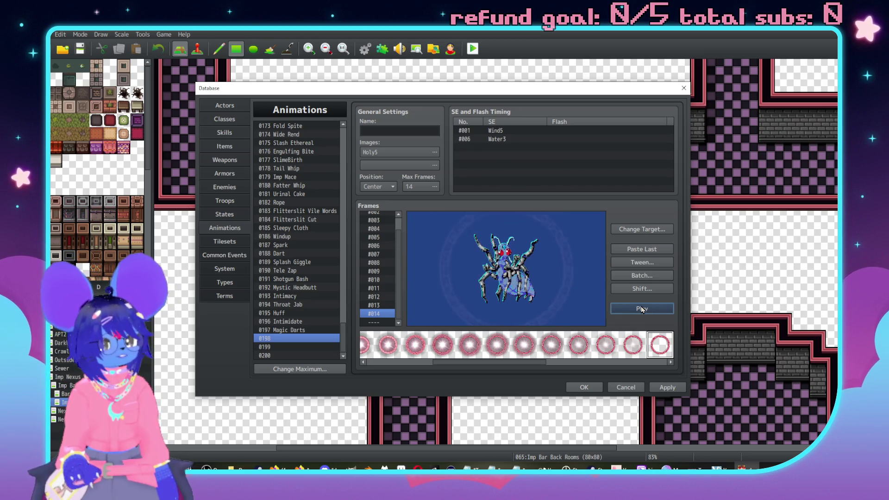
# Reopen the frame 6 Water3 cue without changes and preview the animation again
pyautogui.doubleClick(526, 141)
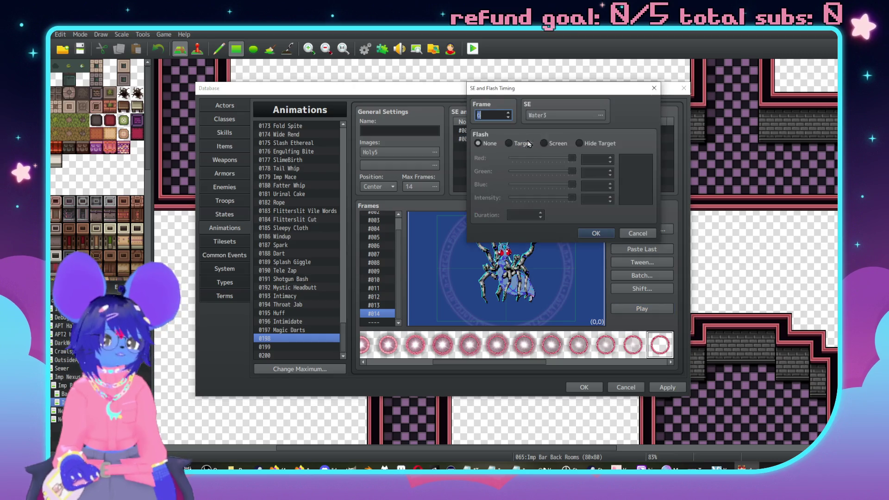
pyautogui.click(597, 115)
pyautogui.press('Return')
pyautogui.press('Return')
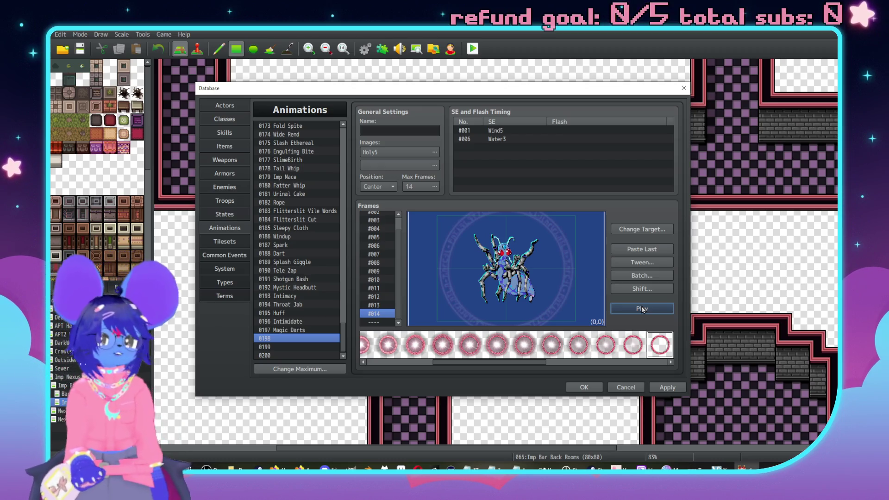
pyautogui.click(652, 307)
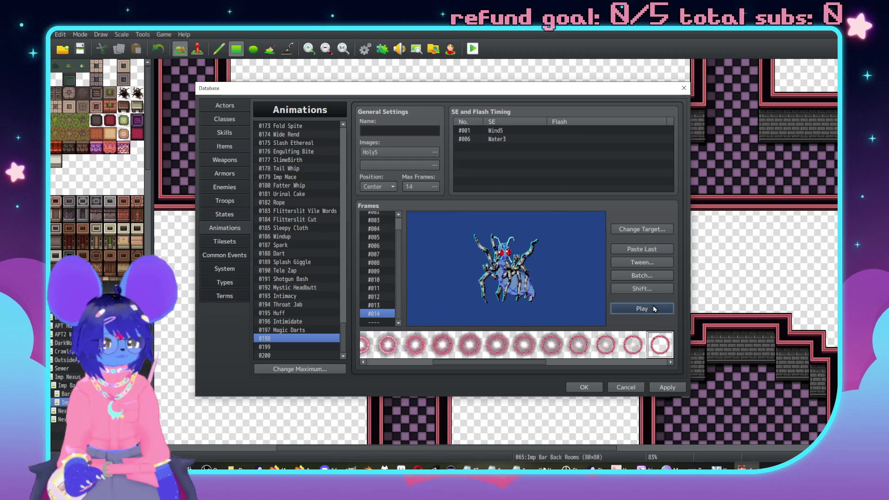
pyautogui.doubleClick(514, 139)
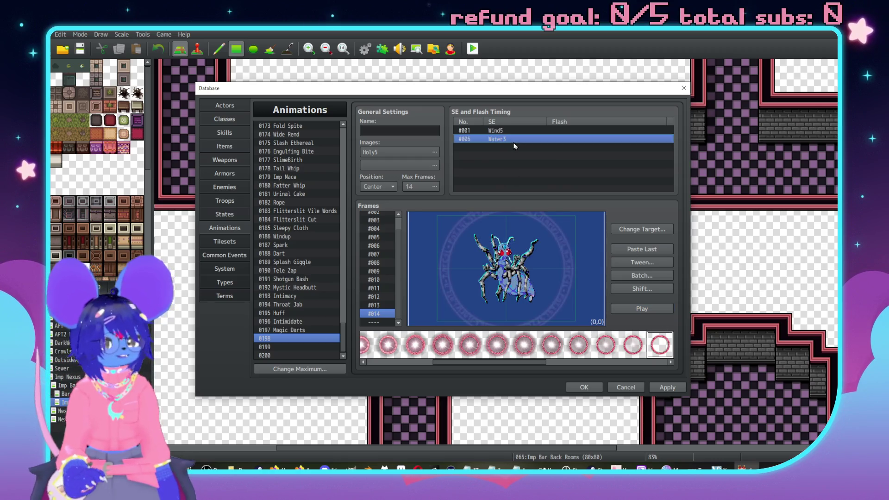
# Start a new sound cue and audition the Saint1 through Saint5 sounds
pyautogui.click(637, 234)
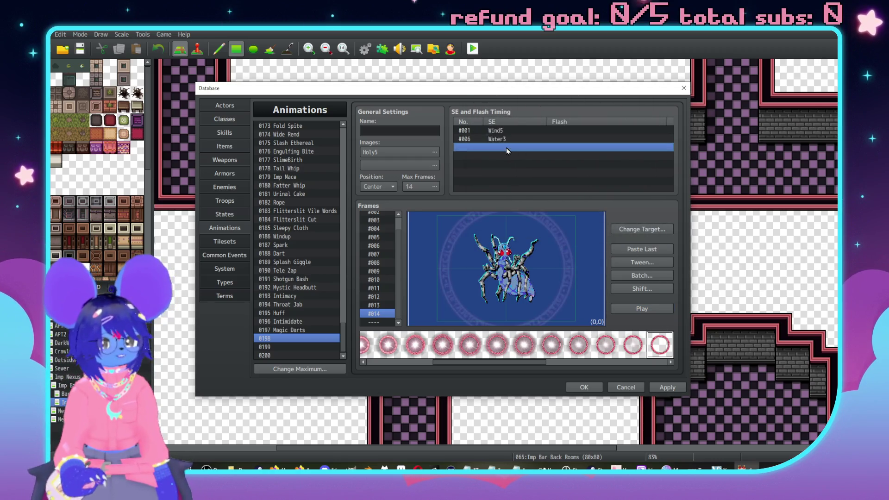
pyautogui.doubleClick(506, 147)
pyautogui.click(542, 116)
pyautogui.scroll(-12, 550, 138)
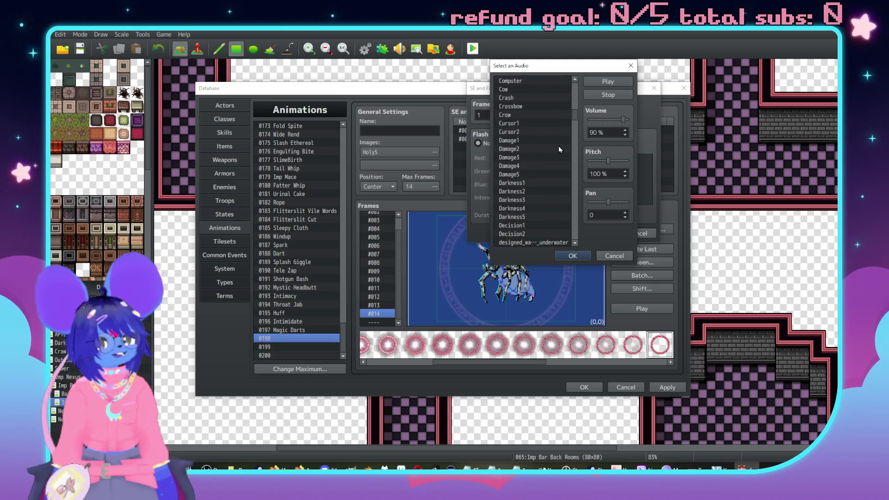
pyautogui.press('s')
pyautogui.scroll(-4, 559, 201)
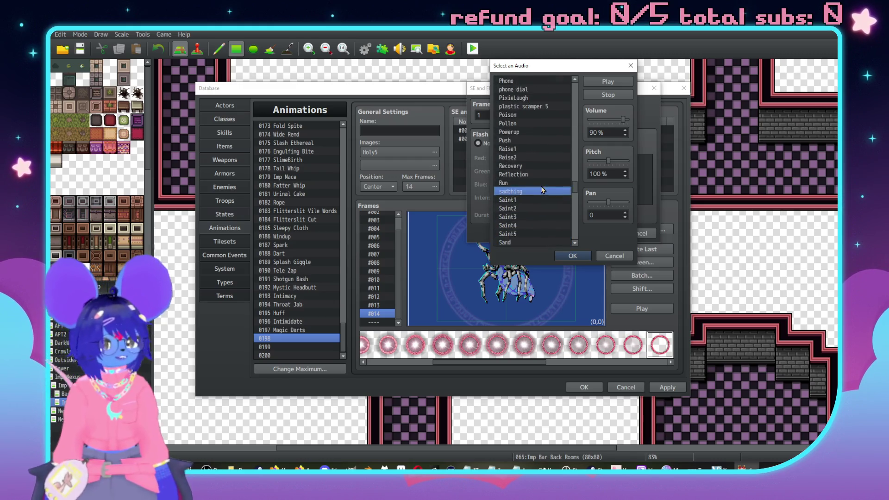
pyautogui.click(526, 157)
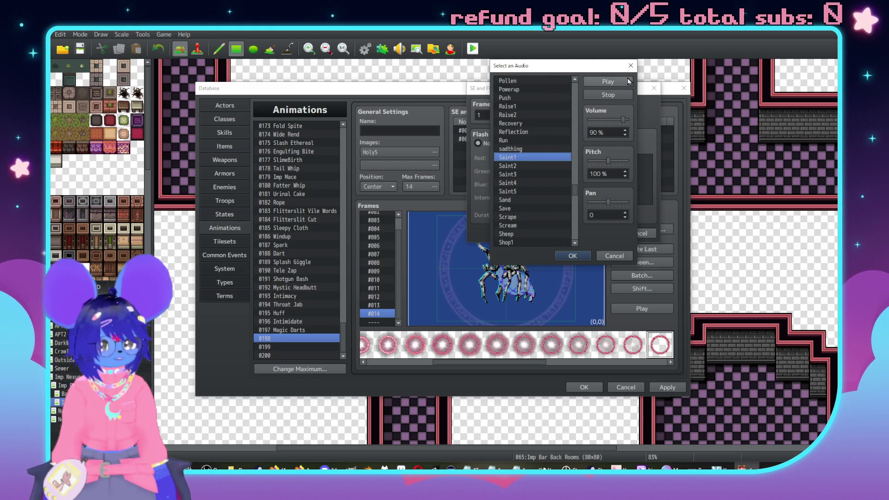
pyautogui.click(537, 167)
pyautogui.press('Down')
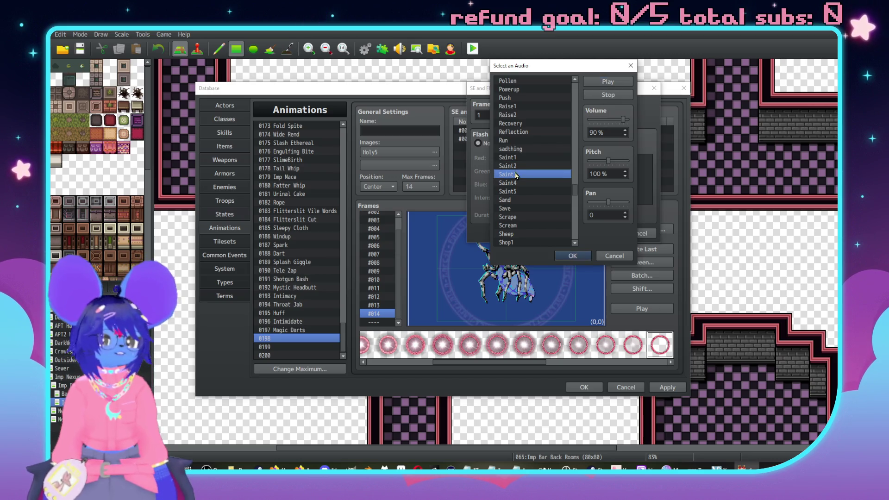
pyautogui.click(531, 182)
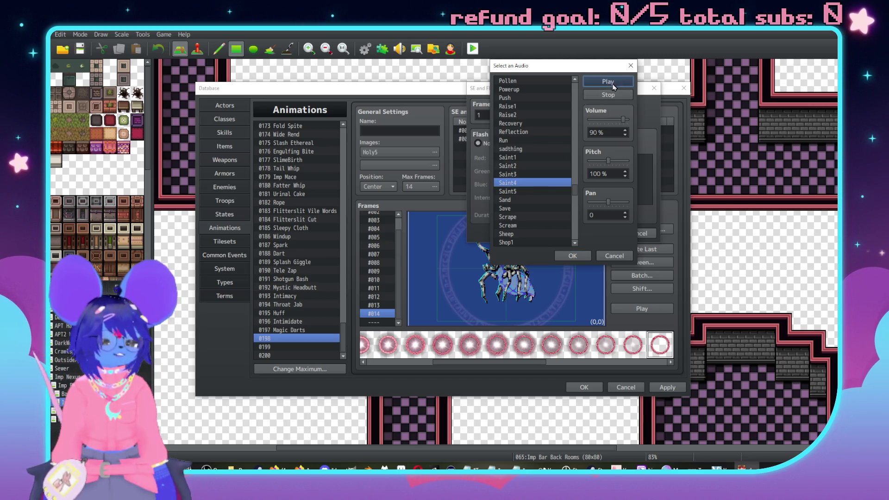
pyautogui.click(528, 191)
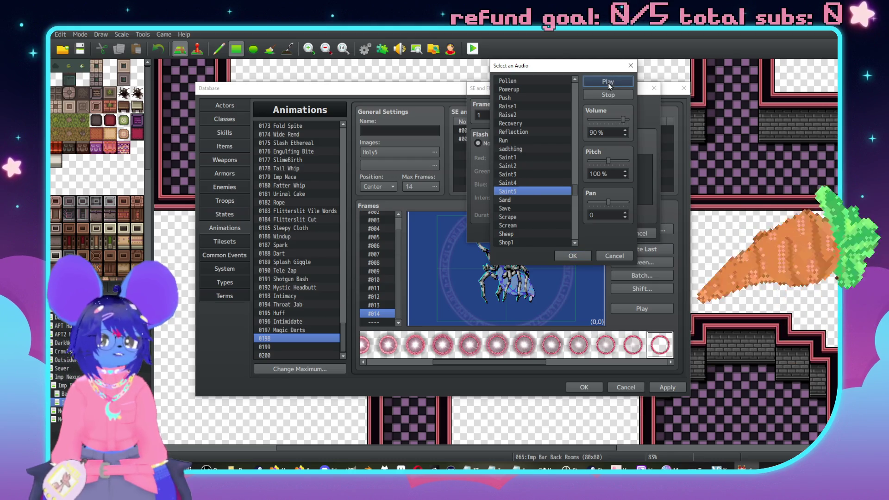
# Jump to the Ice sounds and audition Ice2 and Ice4
pyautogui.scroll(-7, 551, 168)
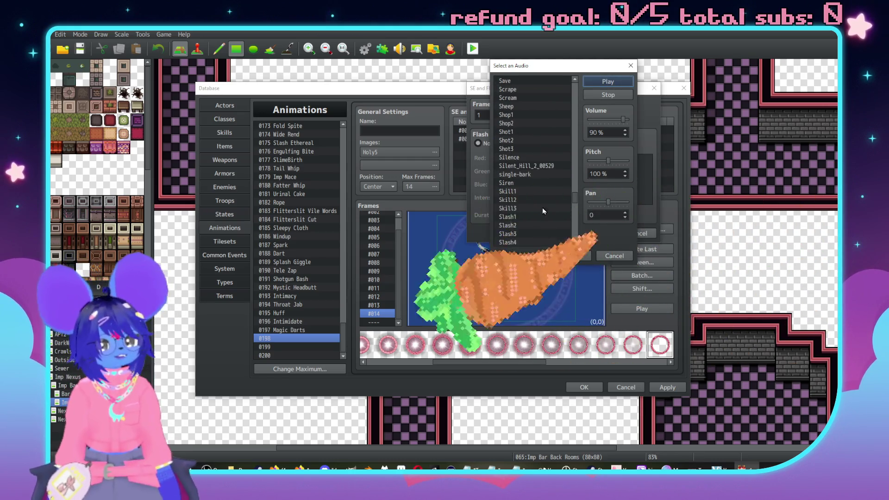
pyautogui.scroll(-4, 546, 219)
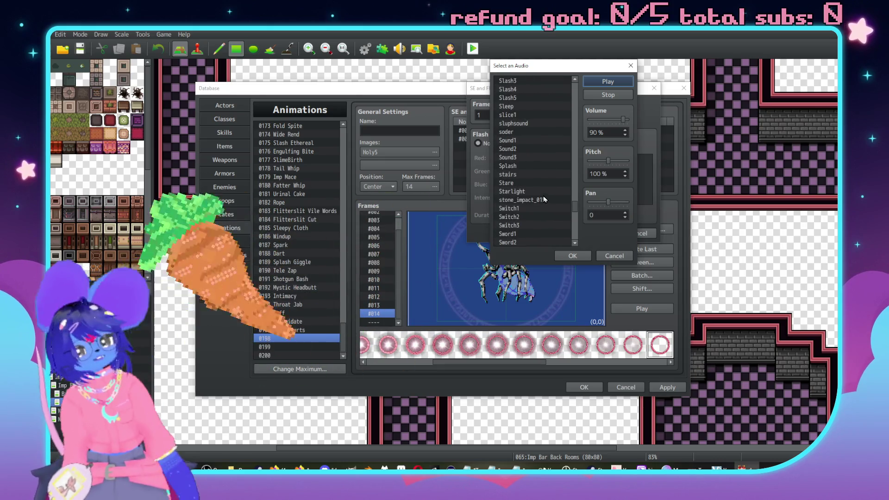
pyautogui.press('i')
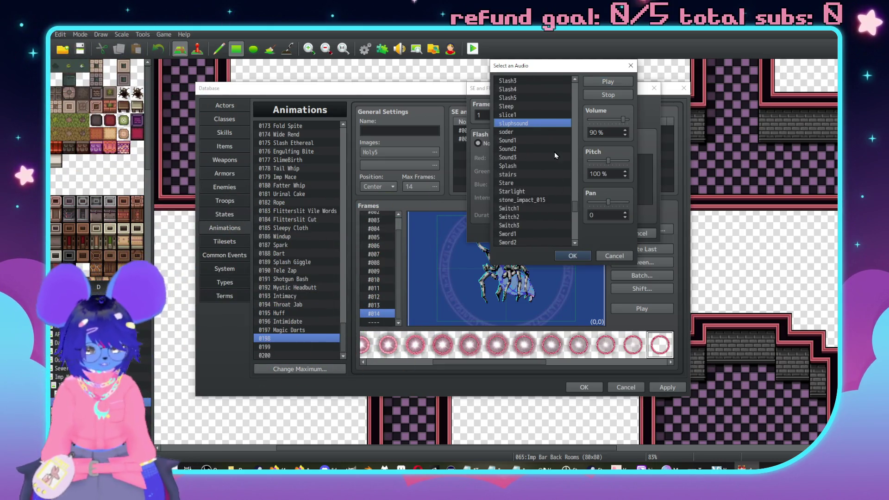
pyautogui.press('Up')
pyautogui.press('Up')
pyautogui.press('Up')
pyautogui.scroll(2, 525, 157)
pyautogui.click(526, 123)
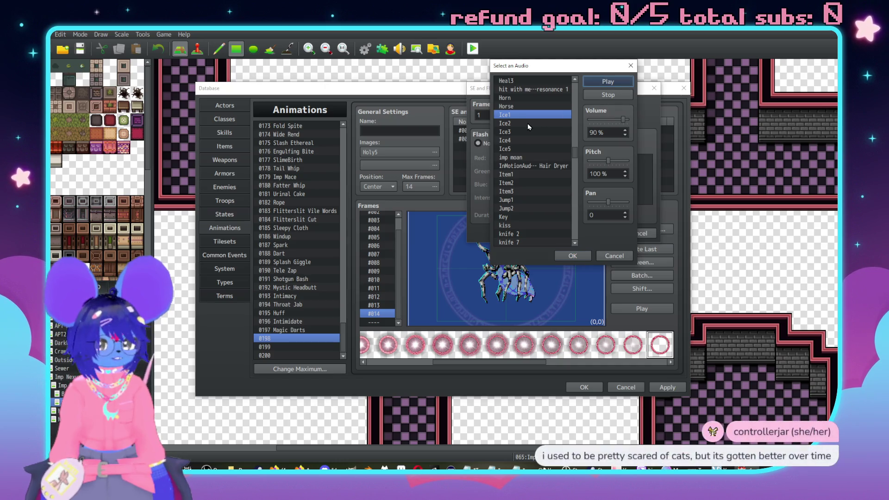
pyautogui.click(607, 82)
pyautogui.click(528, 142)
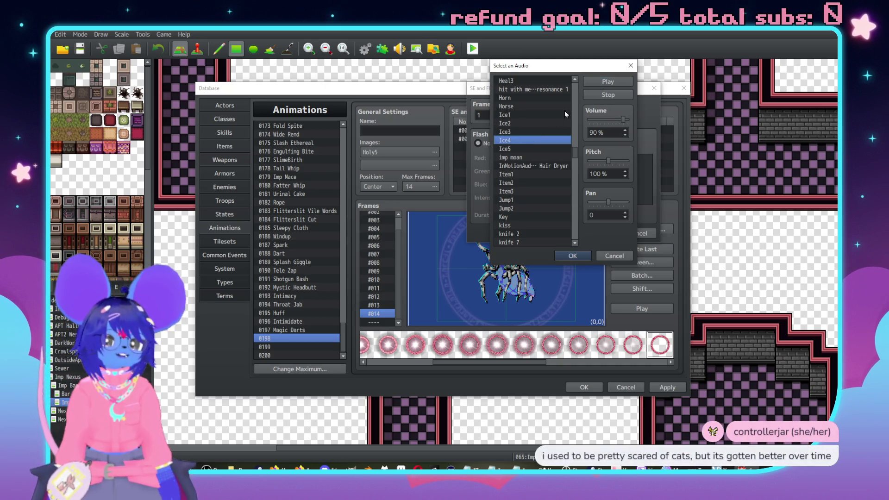
pyautogui.click(605, 83)
# Choose Ice1 as the new cue's sound, add the cue, and preview the animation
pyautogui.press('Up')
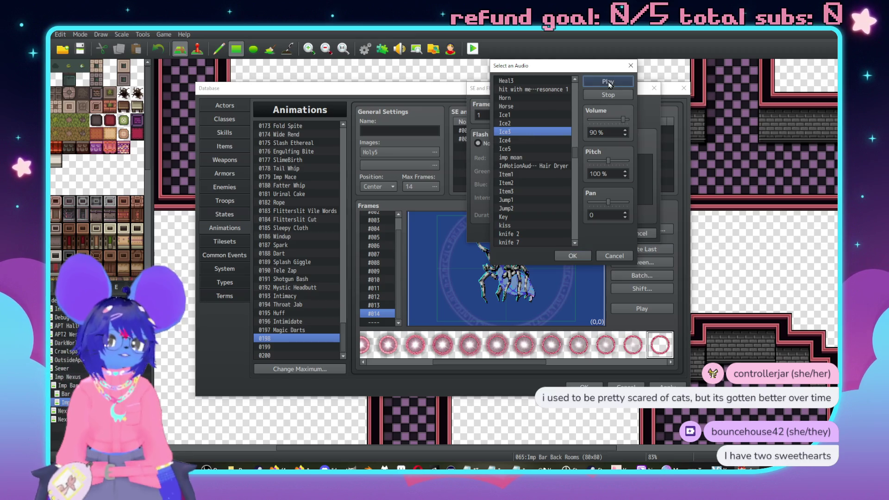
pyautogui.click(530, 148)
pyautogui.click(617, 83)
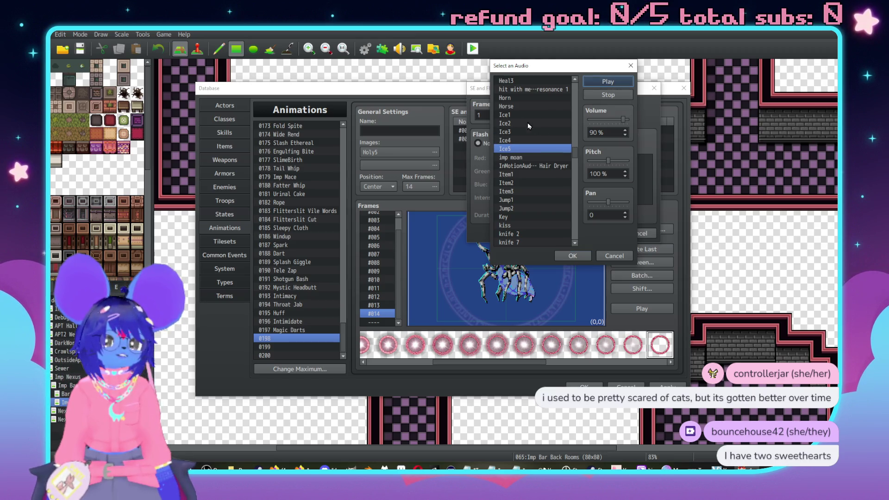
pyautogui.click(518, 114)
pyautogui.click(607, 82)
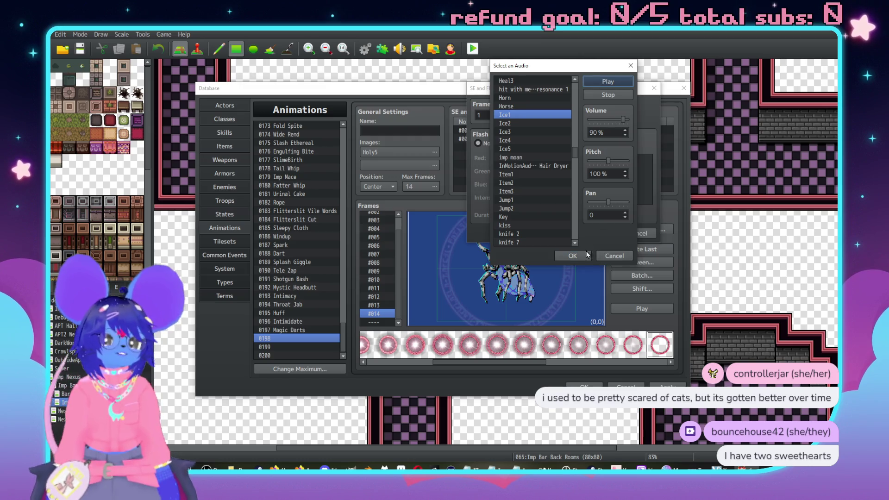
pyautogui.click(573, 255)
pyautogui.click(593, 234)
pyautogui.click(657, 310)
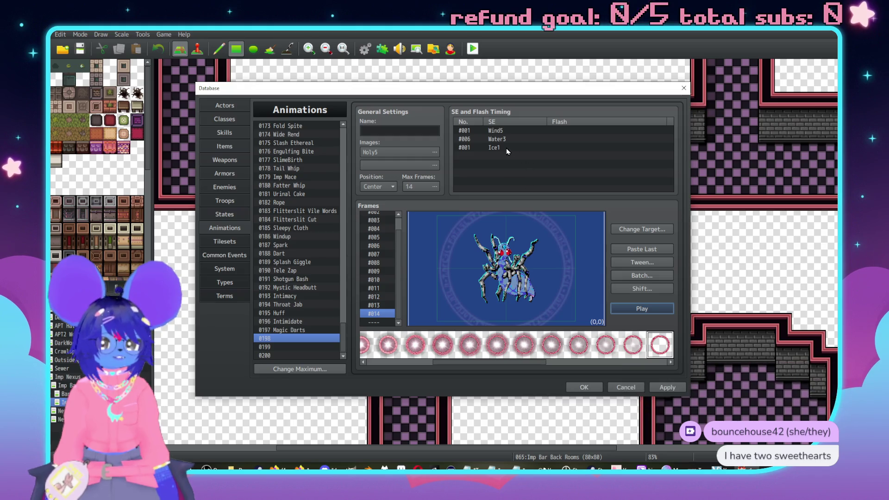
# Retime the Ice1 cue to frame 10, then frame 5, previewing each change
pyautogui.doubleClick(474, 147)
pyautogui.write('10')
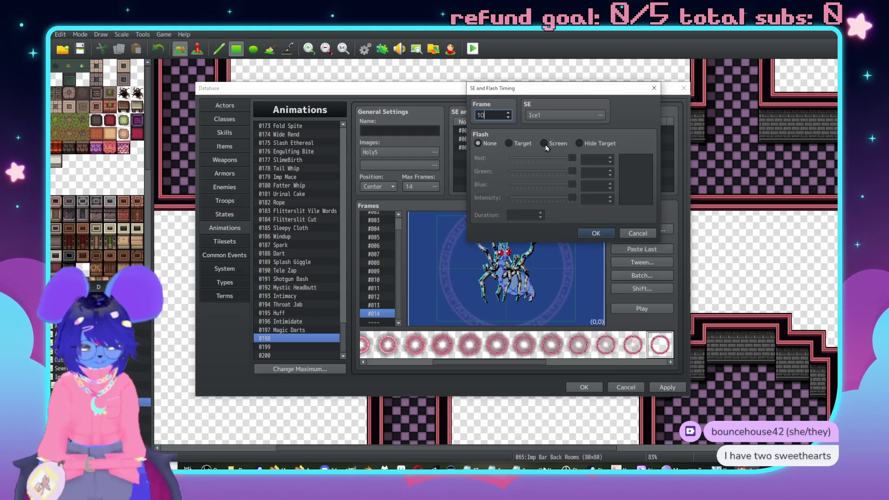
pyautogui.press('Return')
pyautogui.click(630, 309)
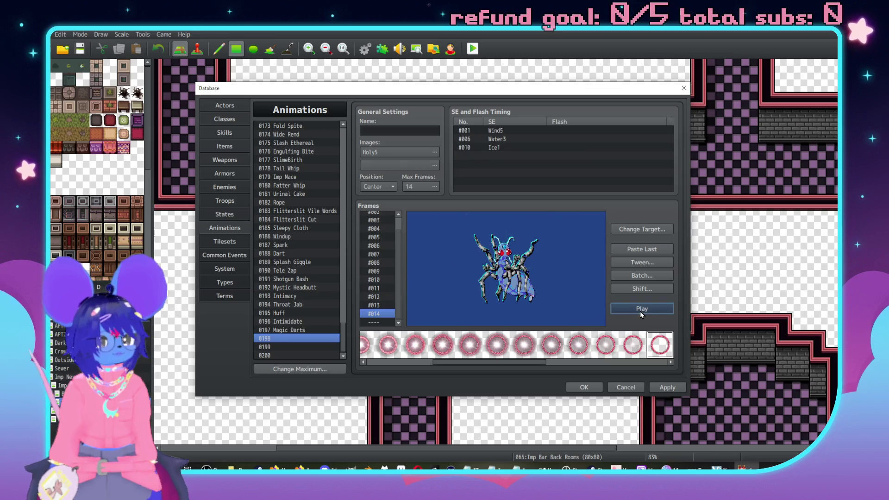
pyautogui.doubleClick(499, 148)
pyautogui.click(596, 233)
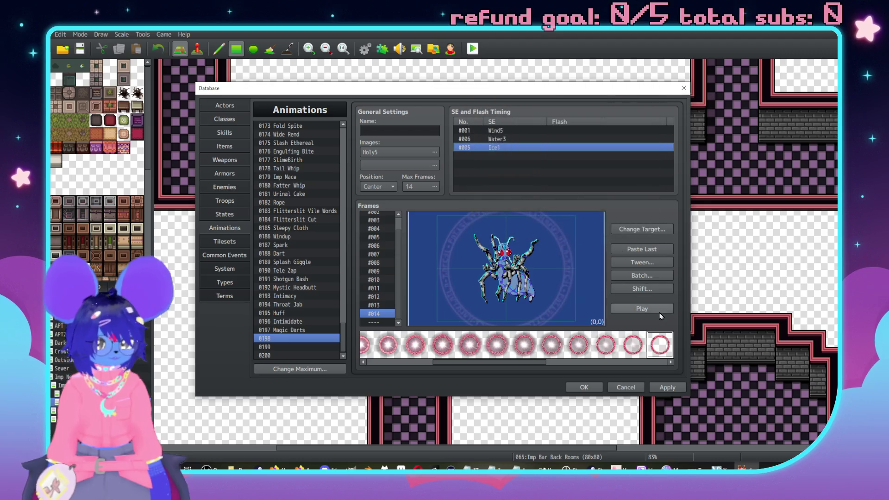
pyautogui.press('space')
# Lower the Ice1 pitch to 60% and move the cue to frame 2
pyautogui.doubleClick(499, 148)
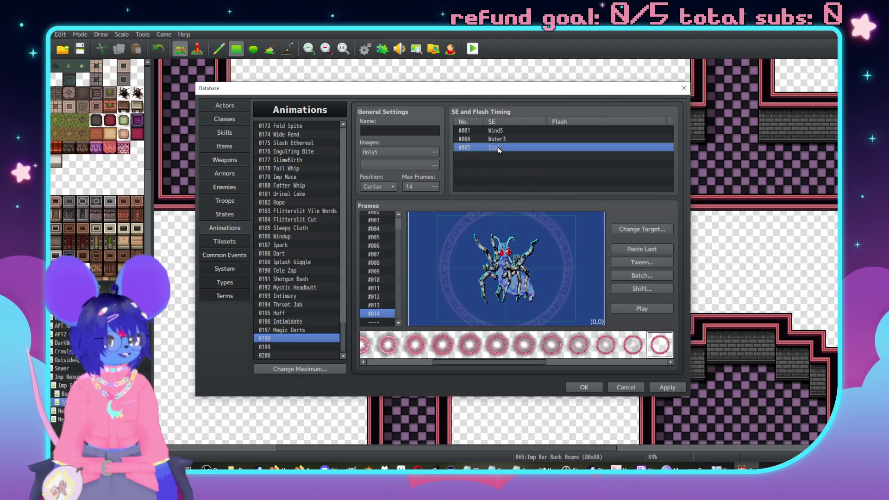
pyautogui.click(564, 113)
pyautogui.moveTo(608, 160); pyautogui.dragTo(593, 161)
pyautogui.click(604, 82)
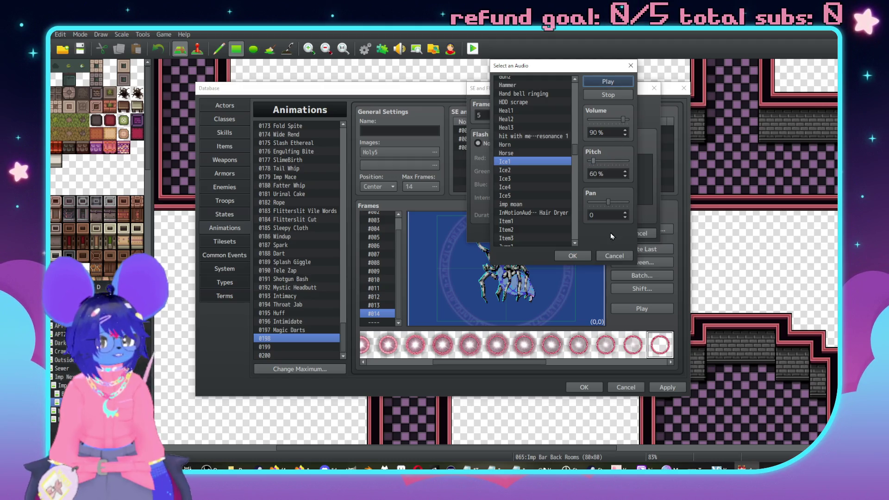
pyautogui.click(582, 253)
pyautogui.write('2')
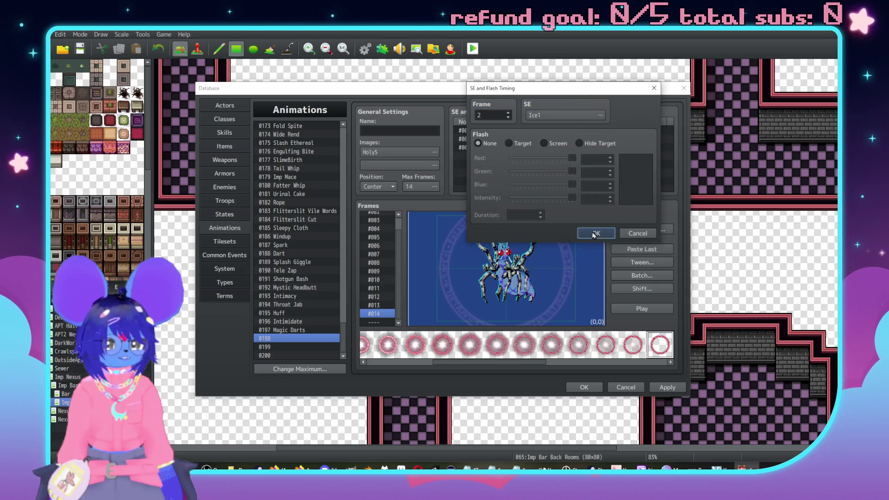
pyautogui.click(594, 234)
pyautogui.click(643, 311)
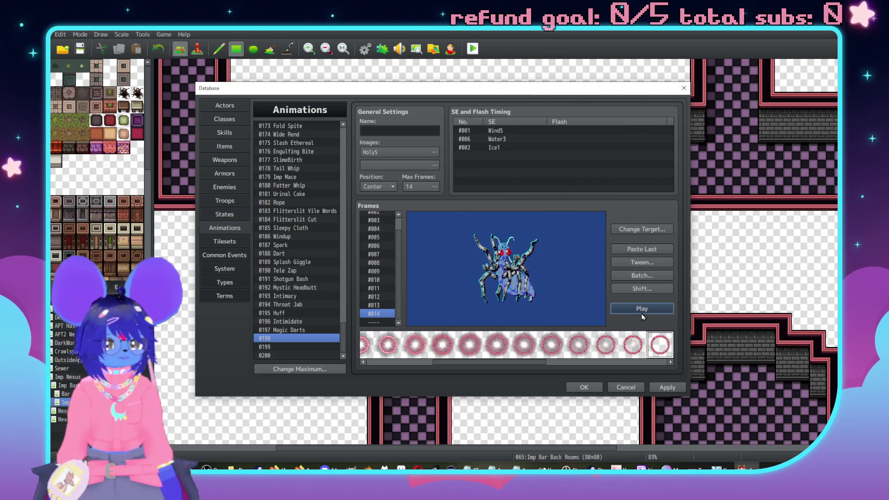
# Move the Ice1 cue to frame 1 and preview the animation twice
pyautogui.doubleClick(506, 148)
pyautogui.write('1')
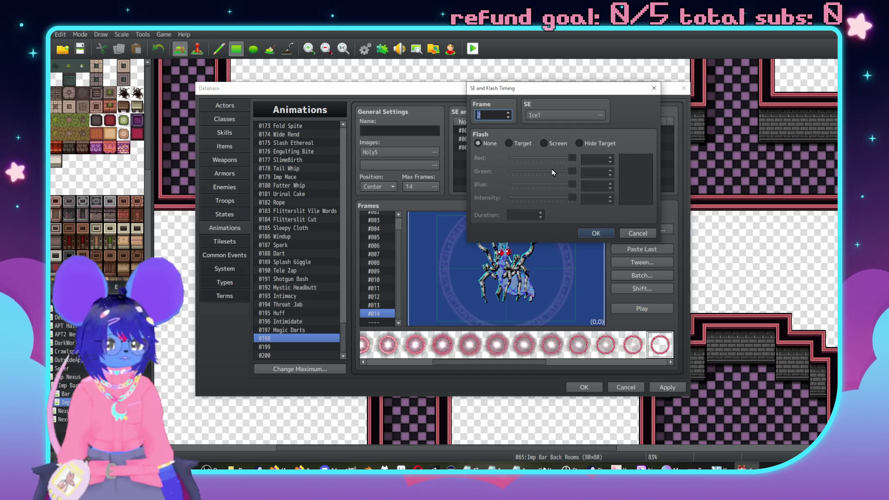
pyautogui.click(599, 235)
pyautogui.click(645, 310)
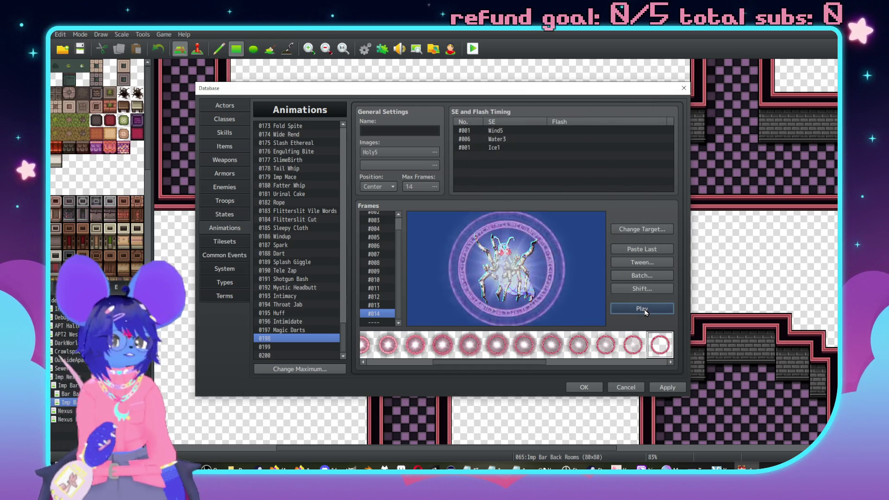
pyautogui.click(642, 309)
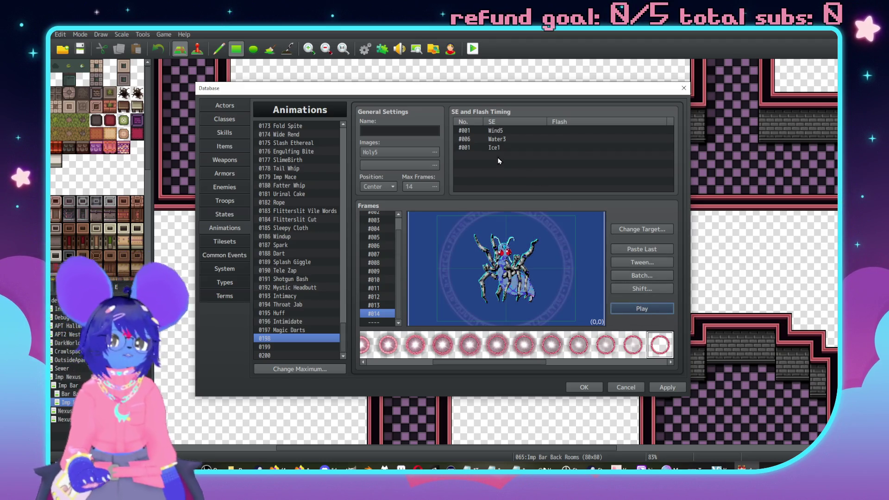
pyautogui.doubleClick(511, 156)
# Browse the S sounds for the new cue, auditioning Scrape, Skill1 and Skill3
pyautogui.click(587, 115)
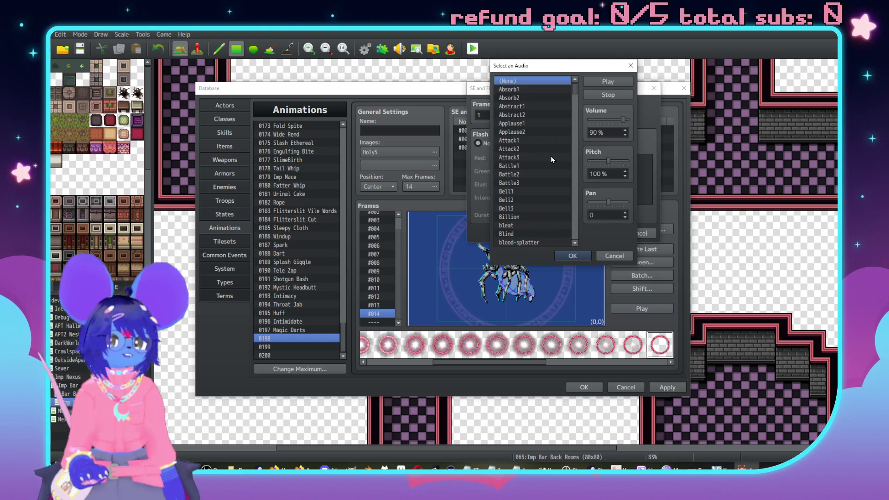
pyautogui.press('s')
pyautogui.scroll(-3, 539, 199)
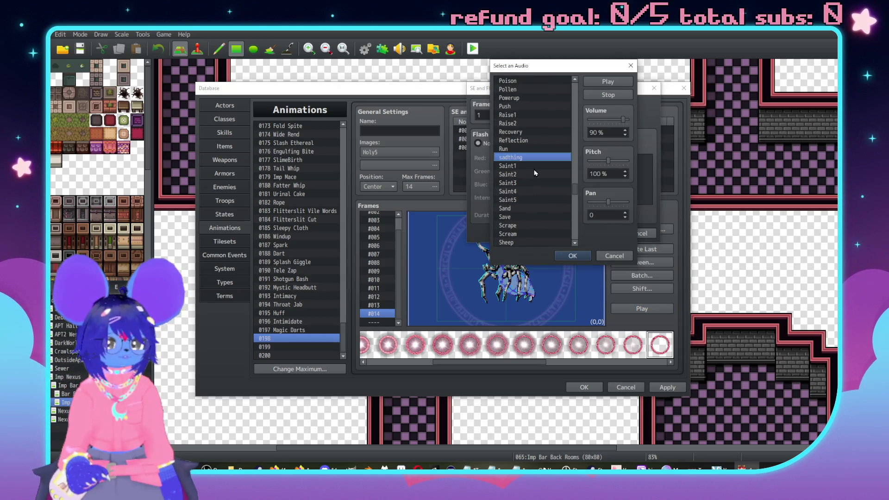
pyautogui.scroll(-3, 541, 190)
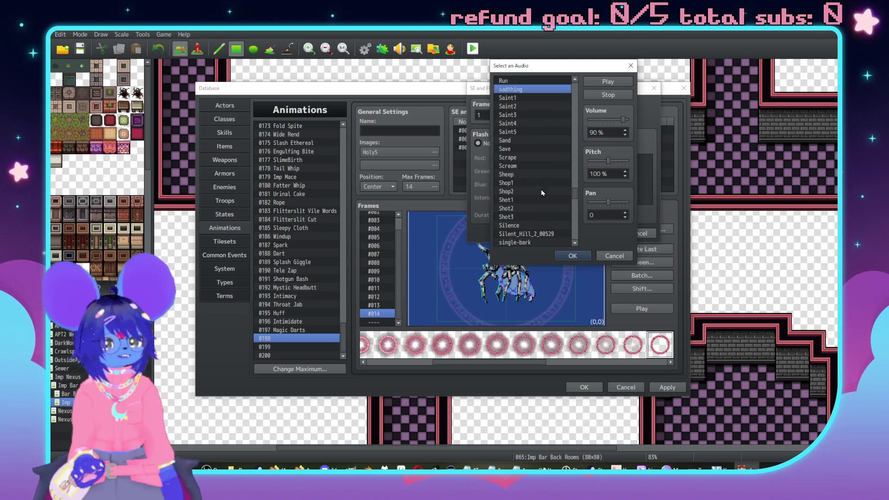
pyautogui.click(530, 158)
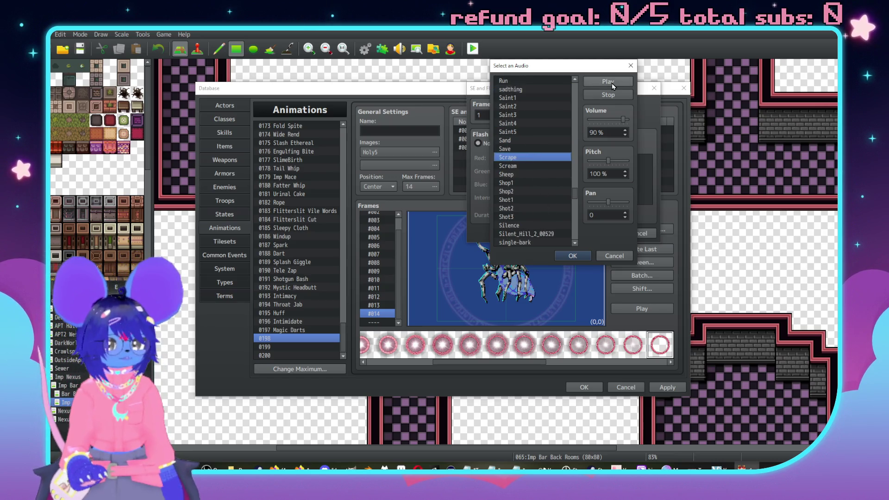
pyautogui.click(610, 83)
pyautogui.scroll(-2, 523, 162)
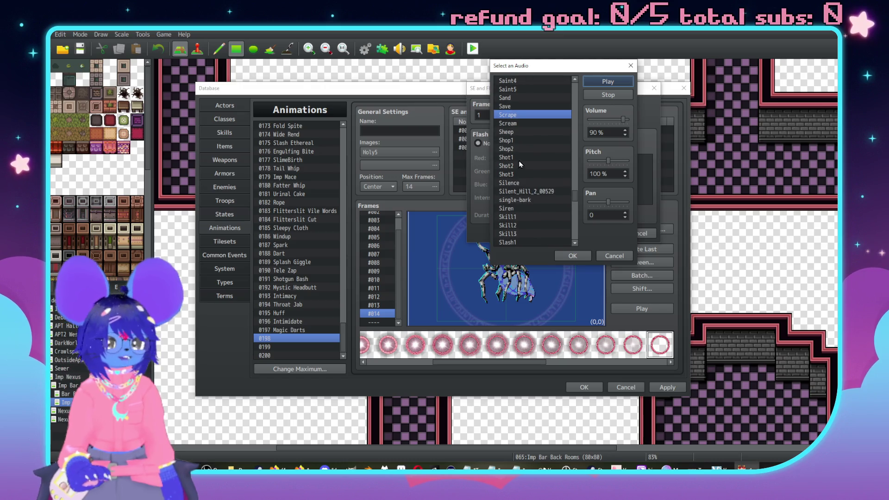
pyautogui.click(524, 216)
pyautogui.scroll(-2, 538, 171)
pyautogui.click(533, 192)
pyautogui.click(607, 81)
# Set Skill3 to 150% pitch and 60% volume, add the cue, and preview
pyautogui.scroll(-2, 537, 163)
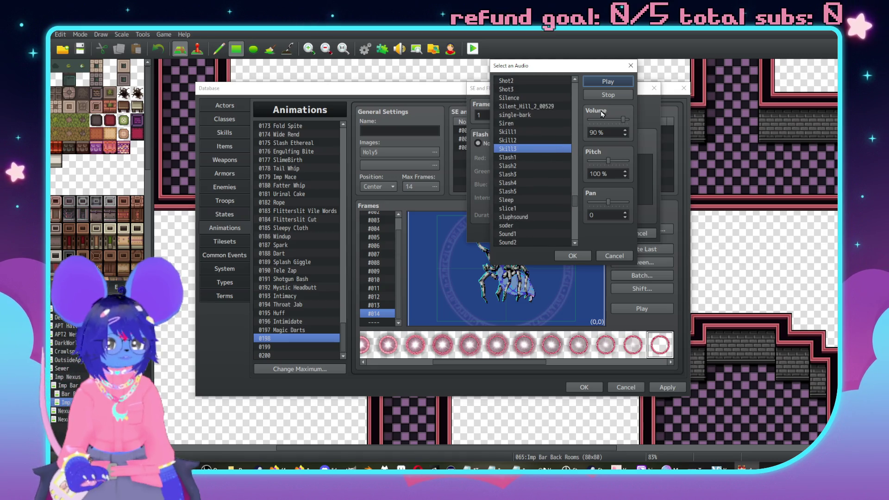
pyautogui.moveTo(605, 162); pyautogui.dragTo(627, 162)
pyautogui.moveTo(623, 119)
pyautogui.mouseDown()
pyautogui.moveTo(602, 122)
pyautogui.moveTo(615, 122)
pyautogui.mouseUp()
pyautogui.click(573, 256)
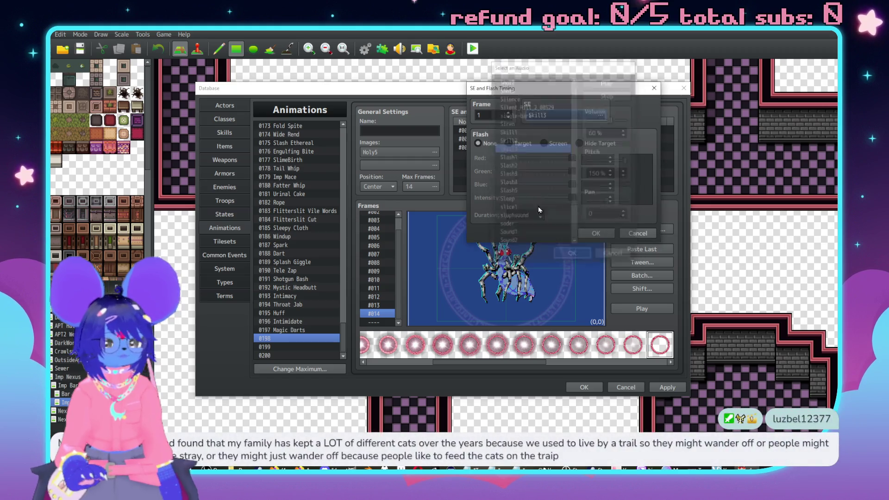
pyautogui.click(491, 118)
pyautogui.write('9')
pyautogui.click(595, 233)
pyautogui.click(642, 309)
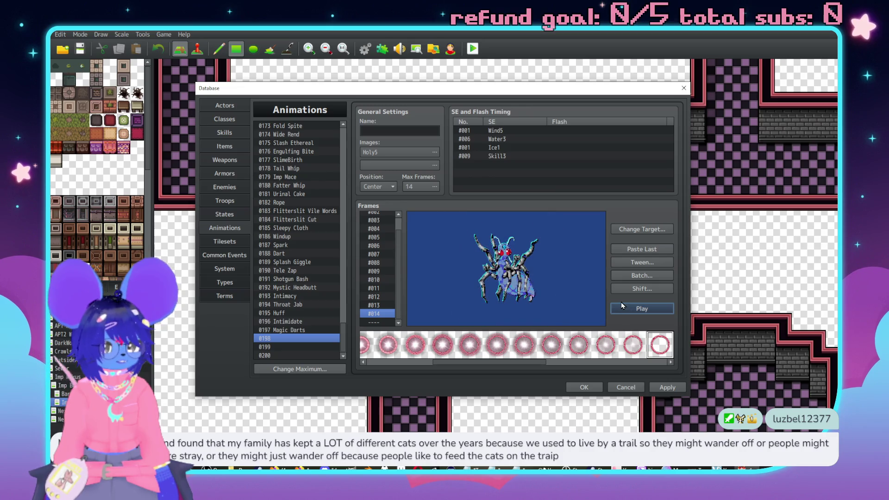
# Move the Skill3 cue to frame 7 and preview the animation
pyautogui.doubleClick(503, 156)
pyautogui.write('7')
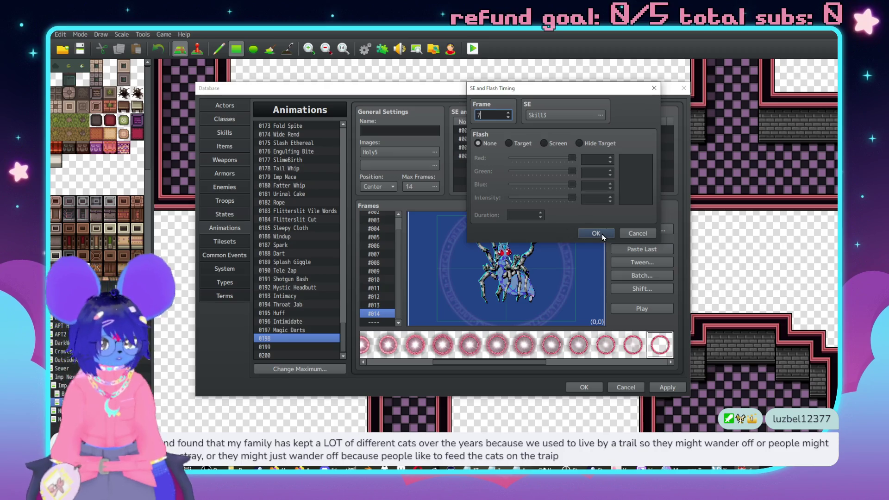
pyautogui.click(595, 232)
pyautogui.click(627, 307)
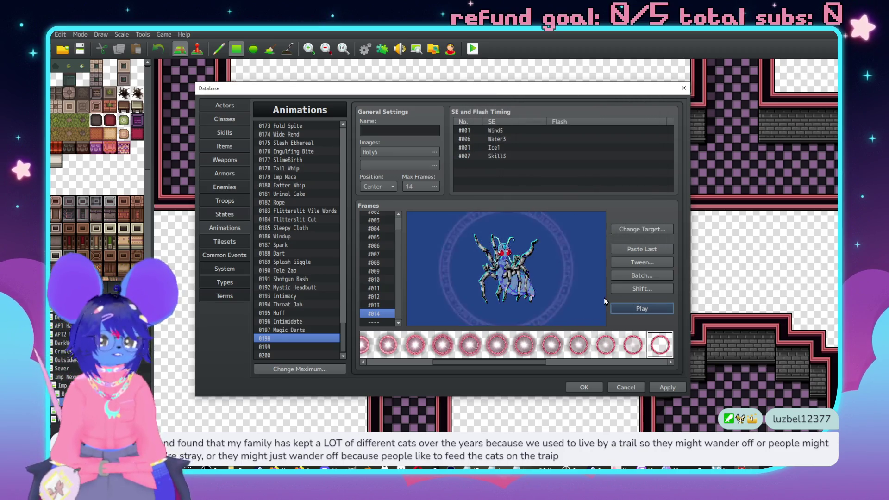
pyautogui.click(643, 309)
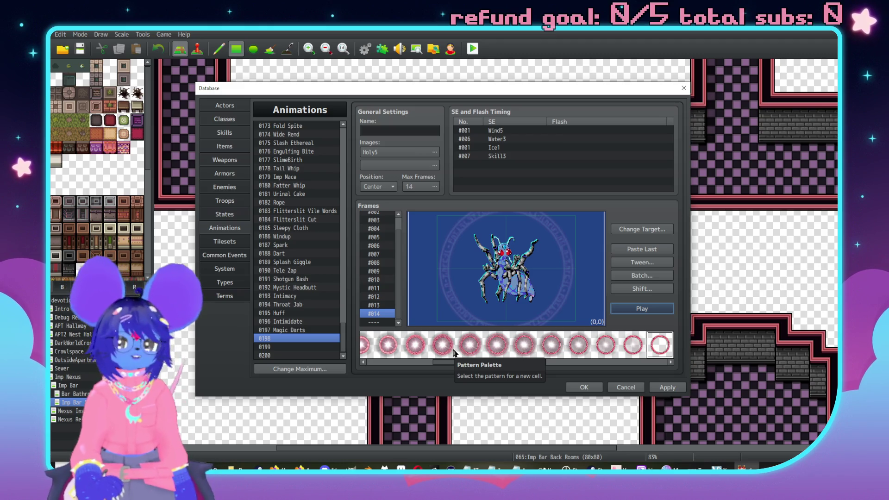
pyautogui.click(652, 309)
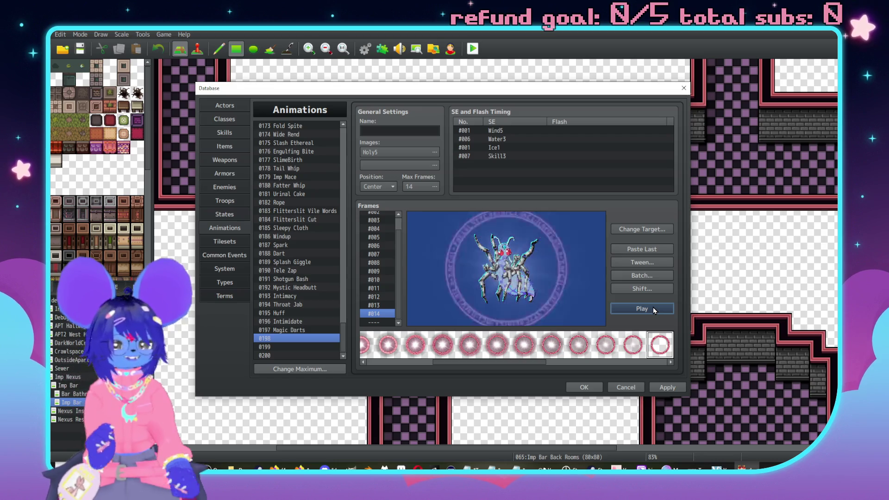
pyautogui.click(652, 308)
pyautogui.click(653, 309)
pyautogui.click(643, 308)
pyautogui.scroll(1, 380, 232)
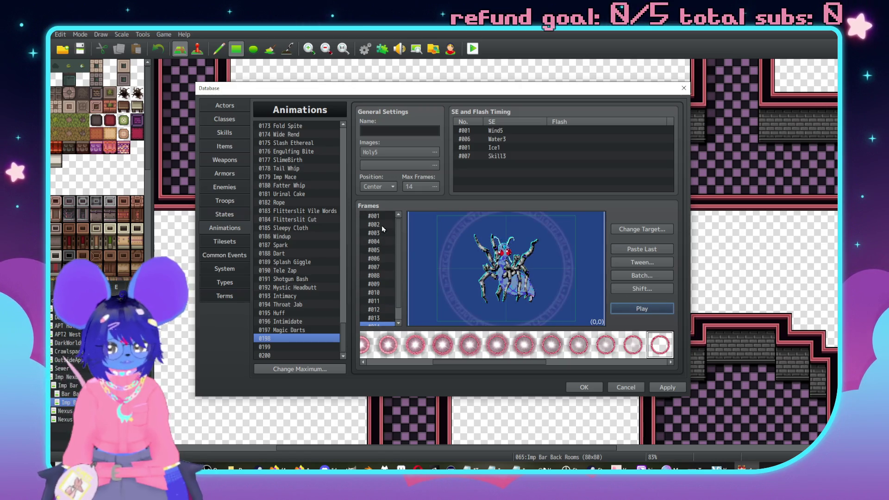
pyautogui.click(380, 218)
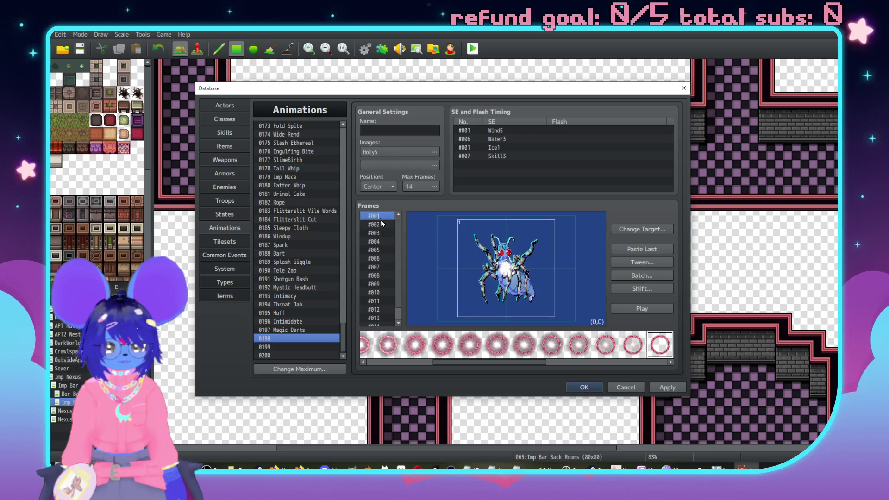
pyautogui.click(384, 224)
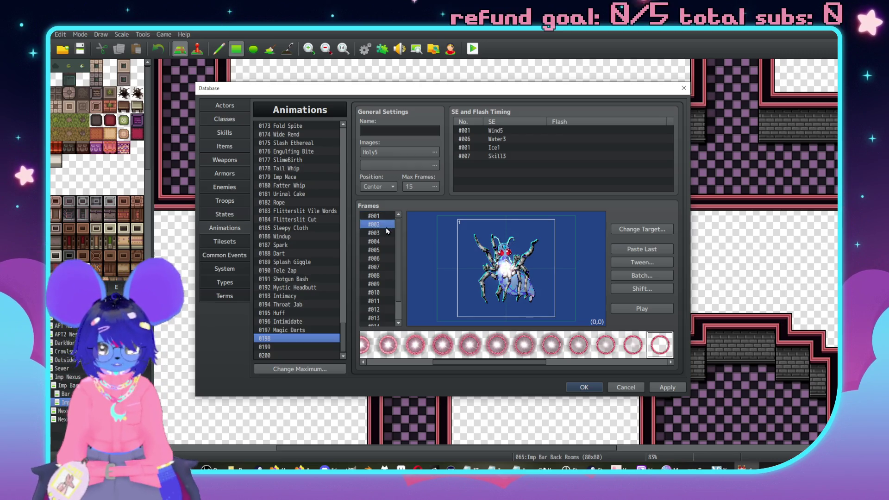
pyautogui.click(385, 233)
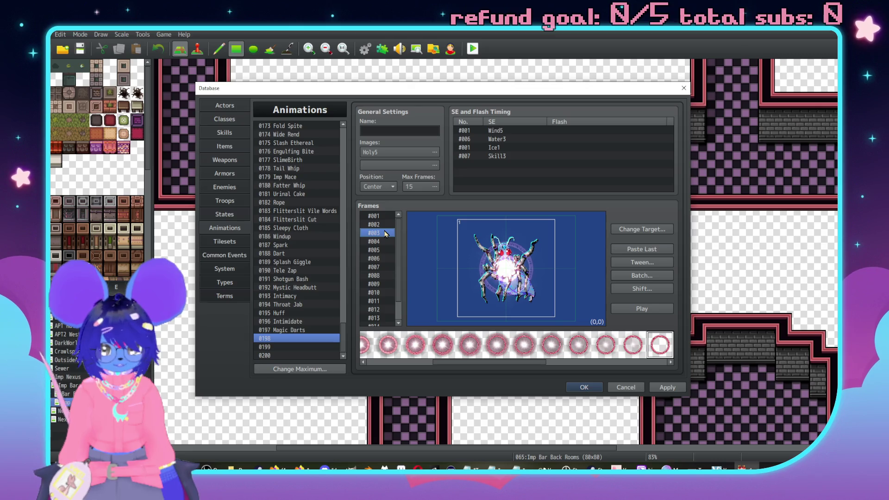
pyautogui.press('Down')
pyautogui.press('Down')
pyautogui.press('Down')
pyautogui.press('Down')
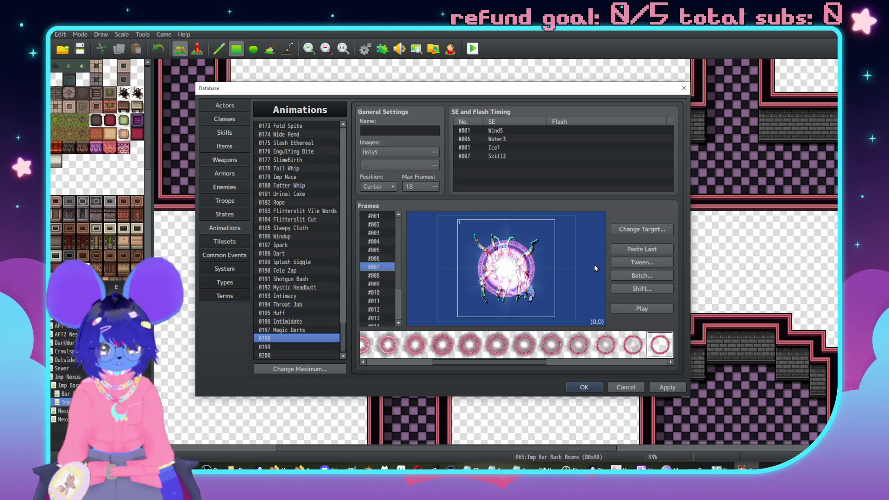
pyautogui.click(662, 308)
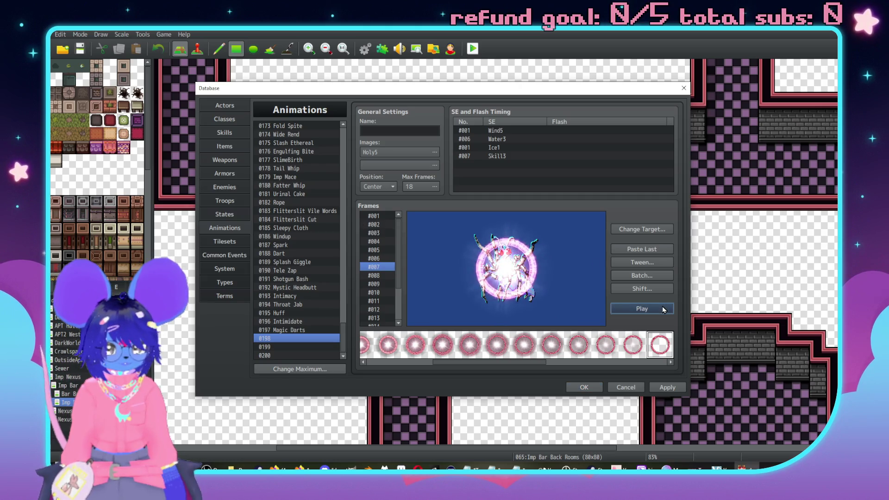
pyautogui.click(384, 218)
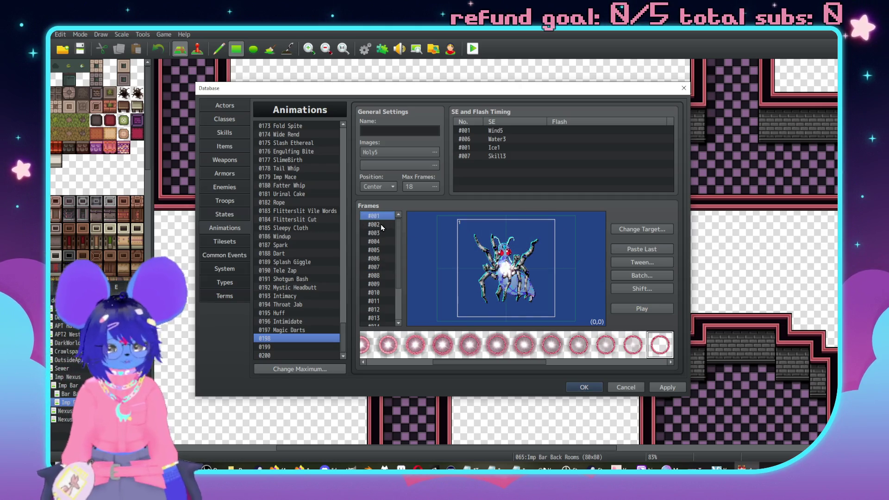
pyautogui.click(380, 225)
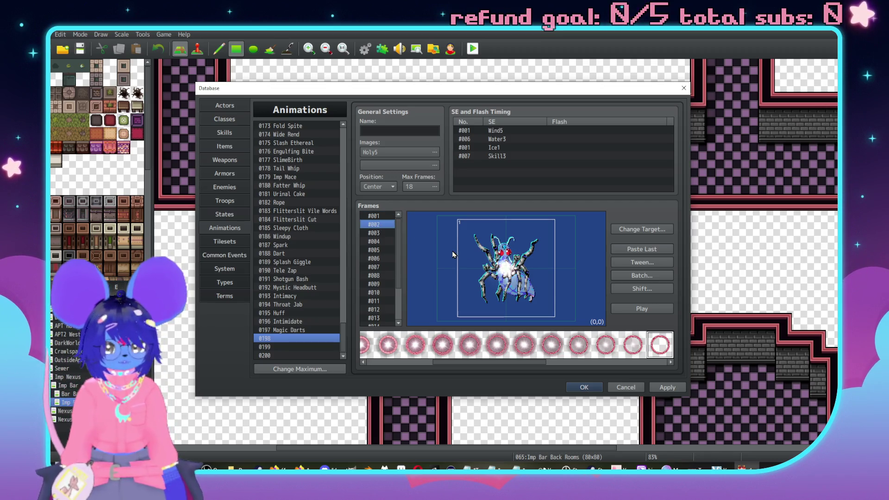
pyautogui.press('Down')
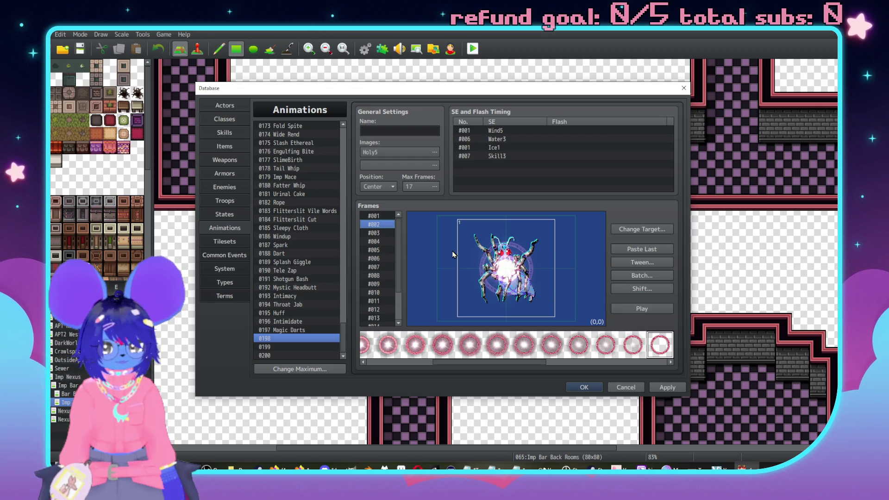
pyautogui.press('Down')
pyautogui.press('Down')
pyautogui.press('Down')
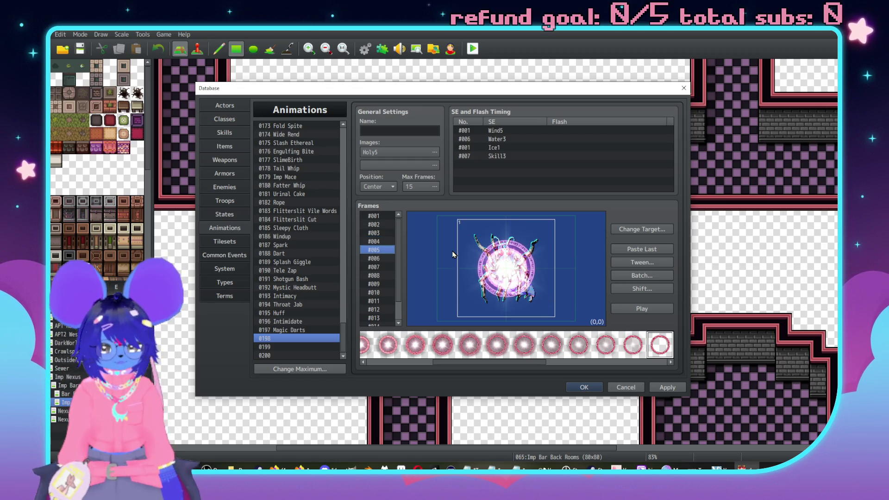
pyautogui.press('Up')
pyautogui.press('Up')
pyautogui.click(648, 312)
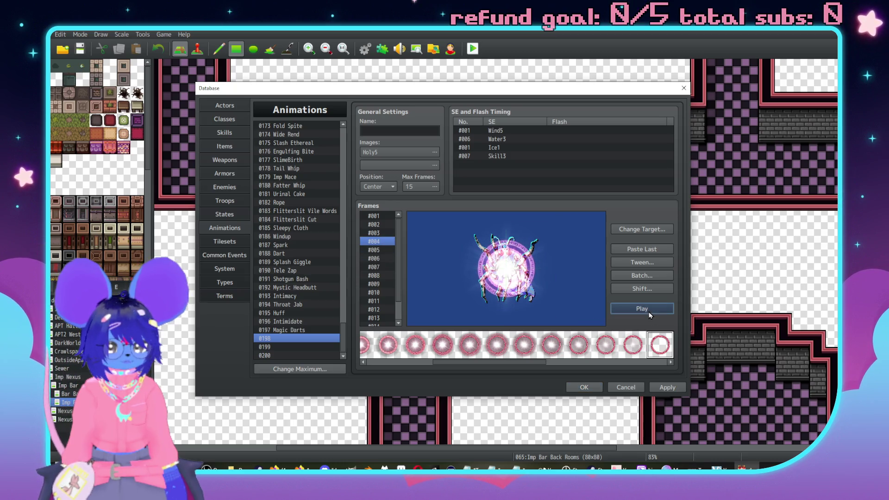
pyautogui.click(385, 233)
pyautogui.press('Down')
pyautogui.press('Down')
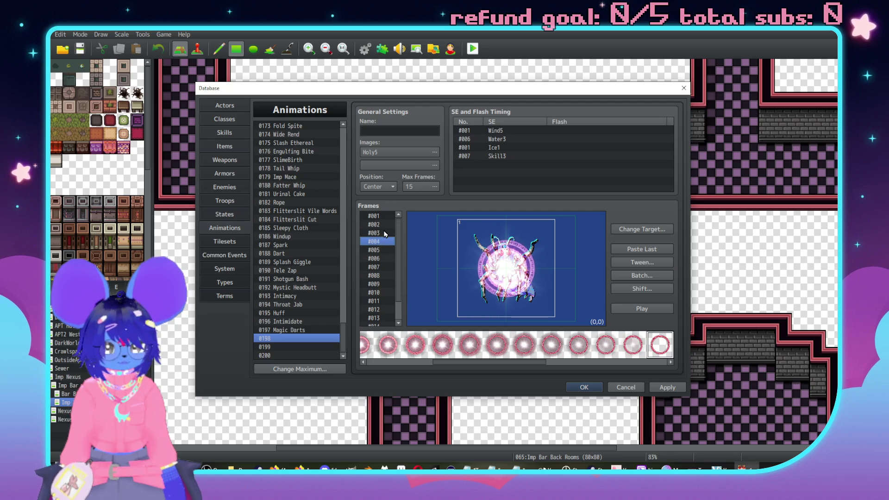
pyautogui.click(643, 307)
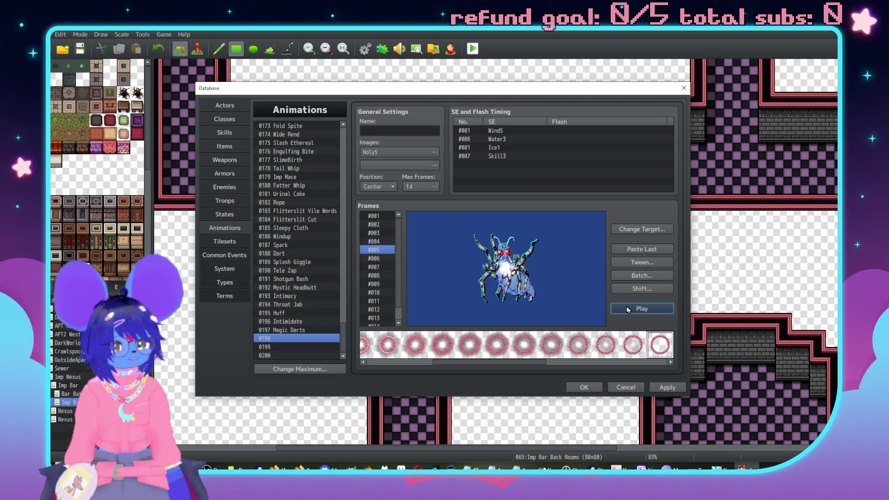
pyautogui.scroll(-1, 382, 248)
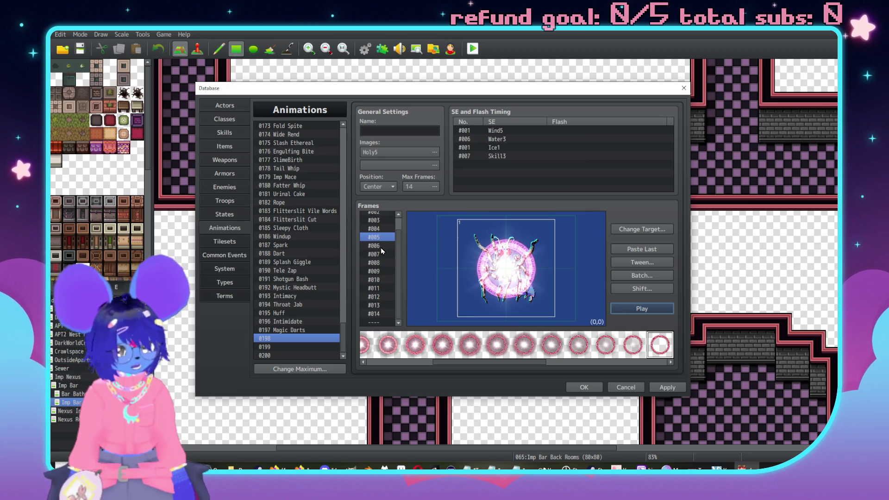
pyautogui.click(380, 165)
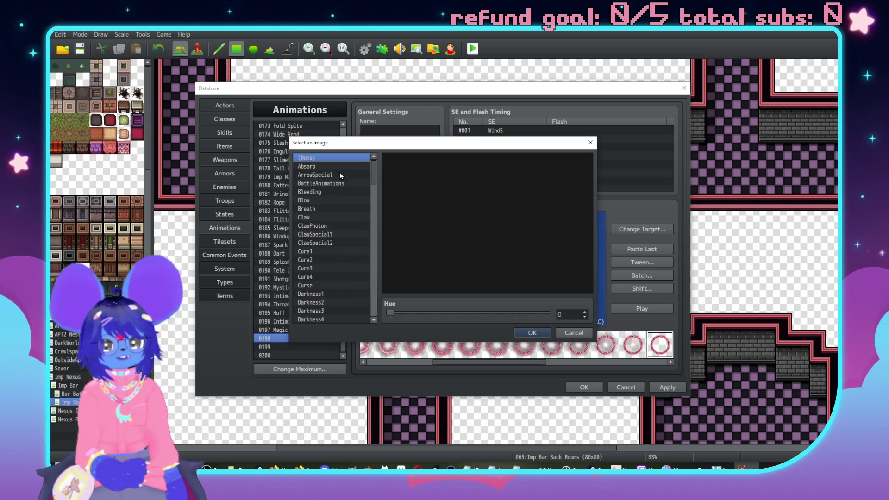
# Pick Cure2 as the second image and shift its hue to 128 so the sparkles turn pink
pyautogui.press('Down')
pyautogui.press('Down')
pyautogui.press('Down')
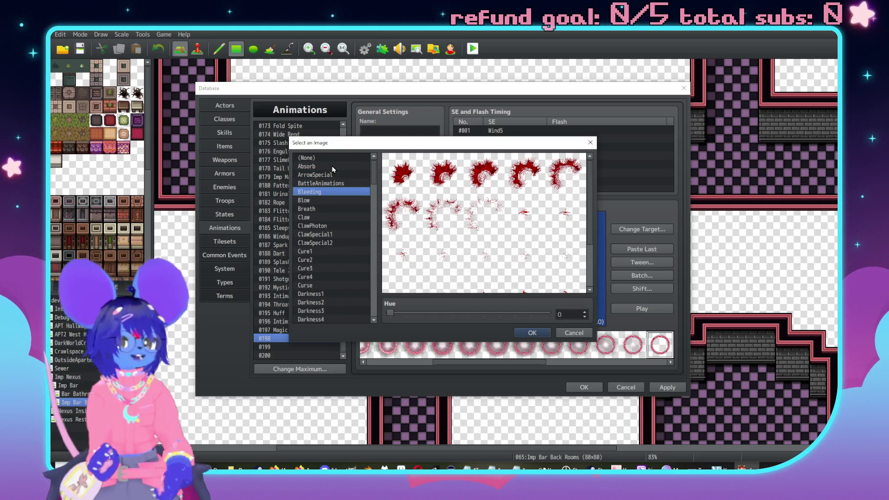
pyautogui.press('Down')
pyautogui.press('Down')
pyautogui.press('Down')
pyautogui.press('Down')
pyautogui.press('Down')
pyautogui.press('Down')
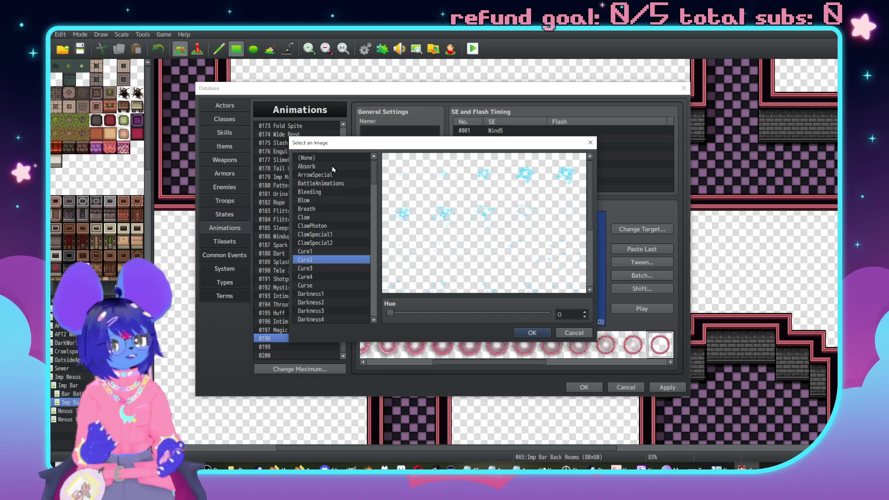
pyautogui.click(335, 267)
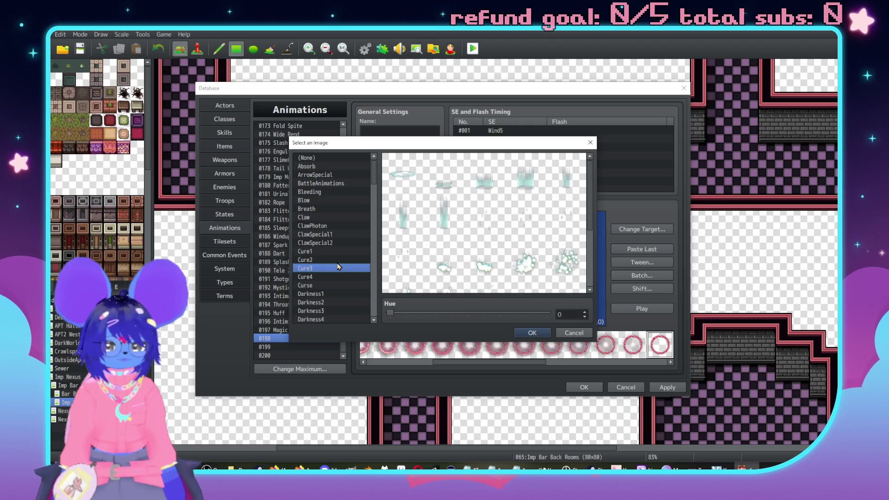
pyautogui.click(337, 260)
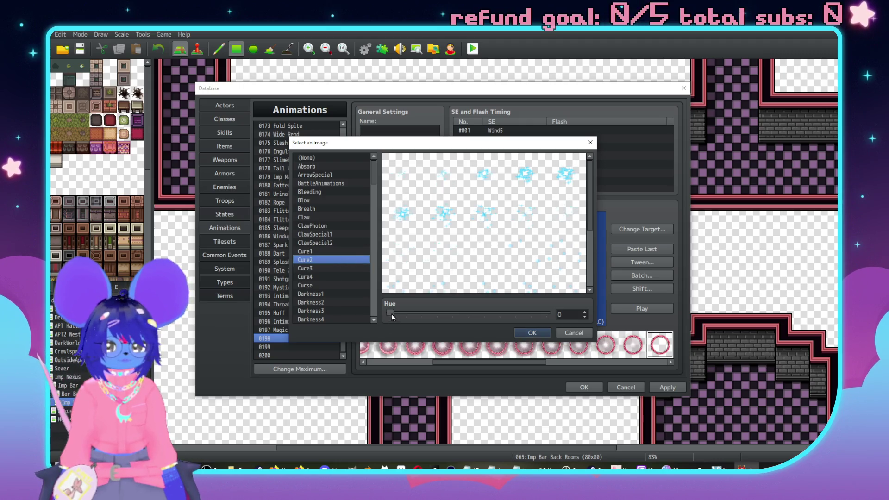
pyautogui.moveTo(391, 313); pyautogui.dragTo(446, 329)
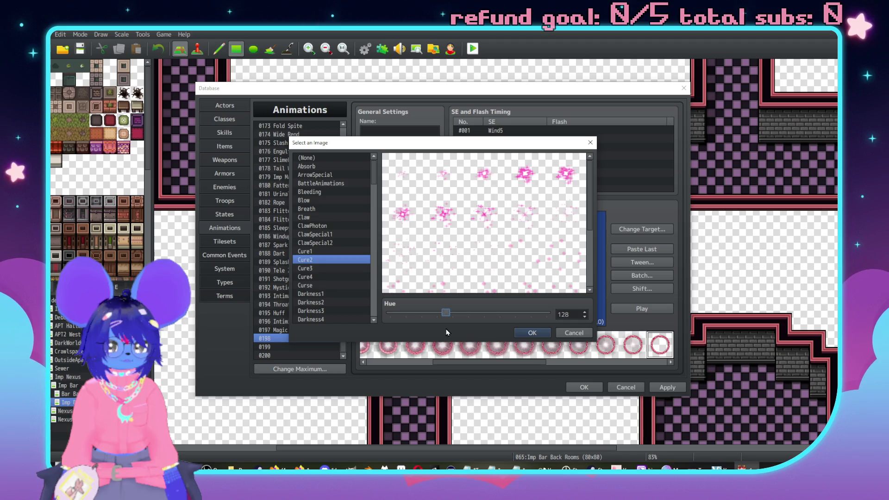
pyautogui.click(542, 333)
# Step through frames #006 to #008 and return to frame #006
pyautogui.scroll(1, 387, 236)
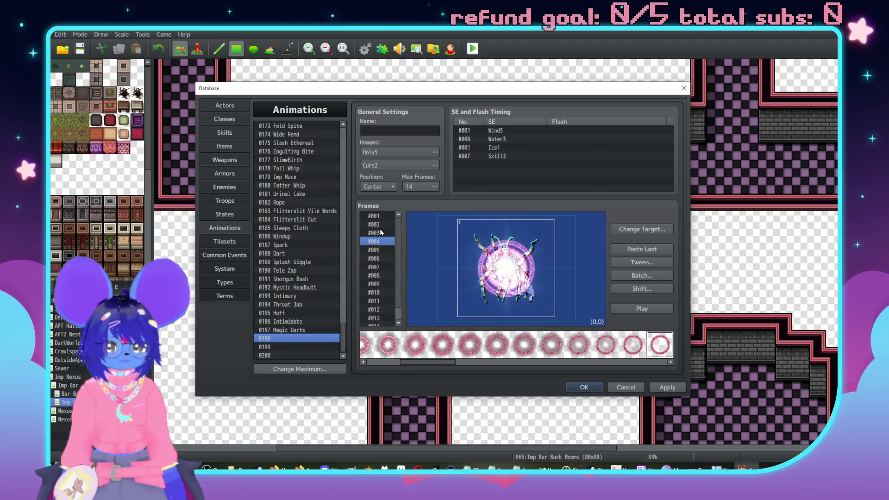
pyautogui.click(380, 261)
pyautogui.click(381, 269)
pyautogui.click(384, 276)
pyautogui.click(382, 269)
pyautogui.click(382, 259)
# Place sparkle cell 2 beside the spider on frame #006, replacing a misplaced cell
pyautogui.moveTo(428, 362); pyautogui.dragTo(520, 362)
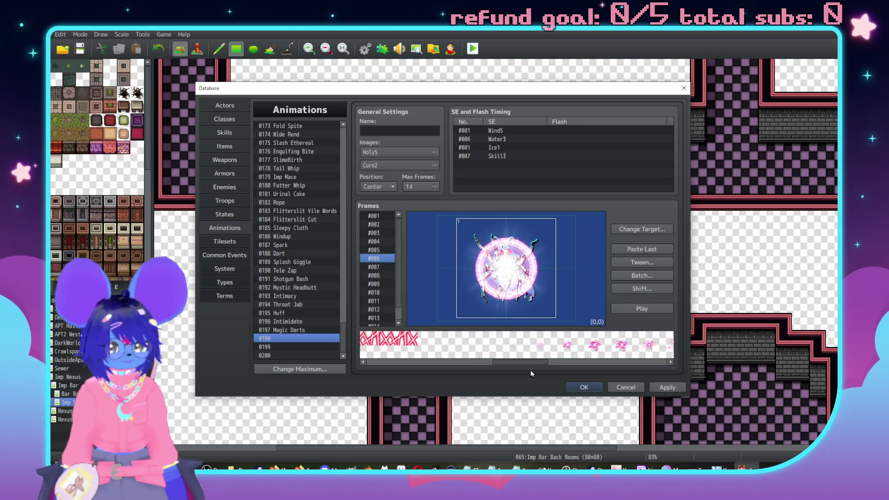
pyautogui.click(441, 275)
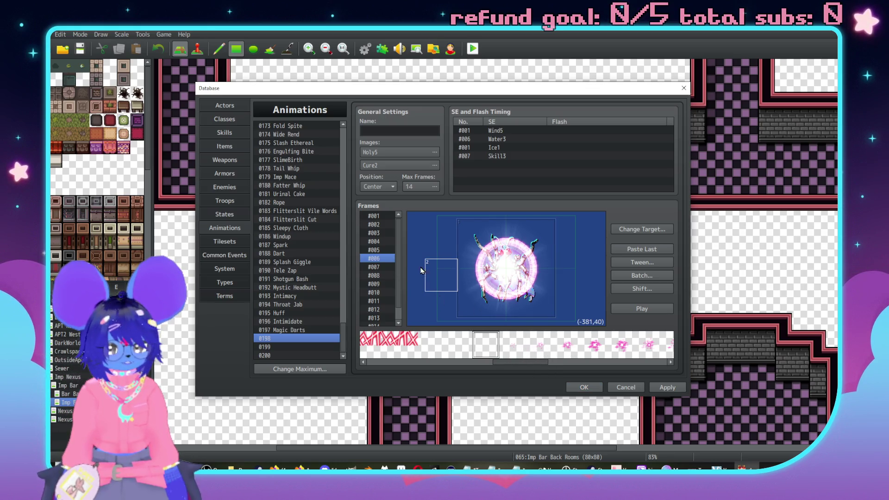
pyautogui.press('Delete')
pyautogui.click(520, 352)
pyautogui.moveTo(510, 365); pyautogui.dragTo(525, 361)
pyautogui.click(434, 278)
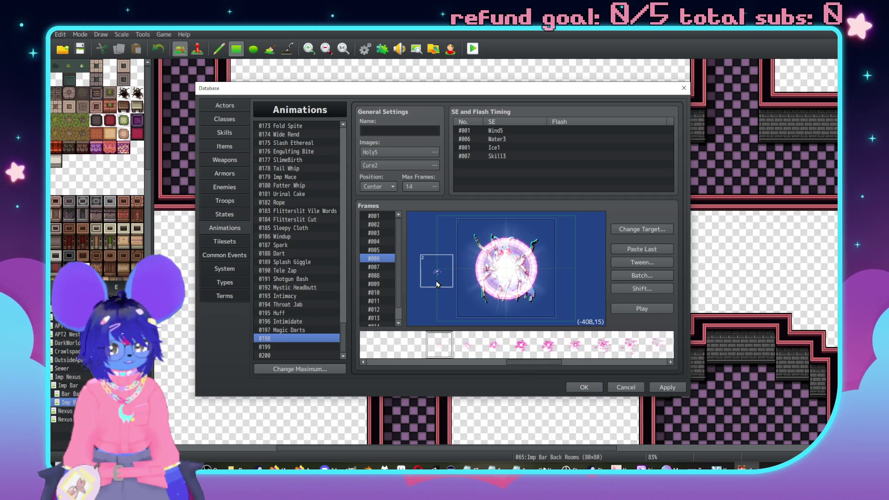
pyautogui.moveTo(438, 278); pyautogui.dragTo(452, 282)
# Set cell 2's X position to -320 in its properties
pyautogui.doubleClick(450, 279)
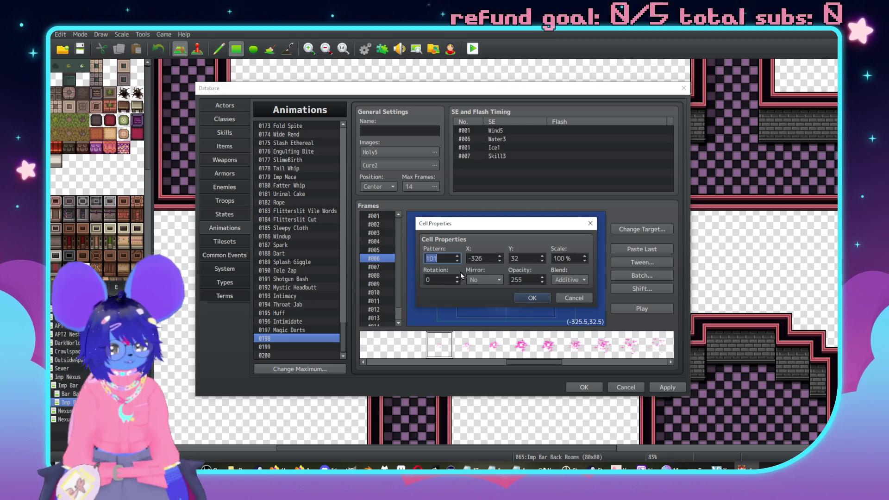
pyautogui.doubleClick(576, 260)
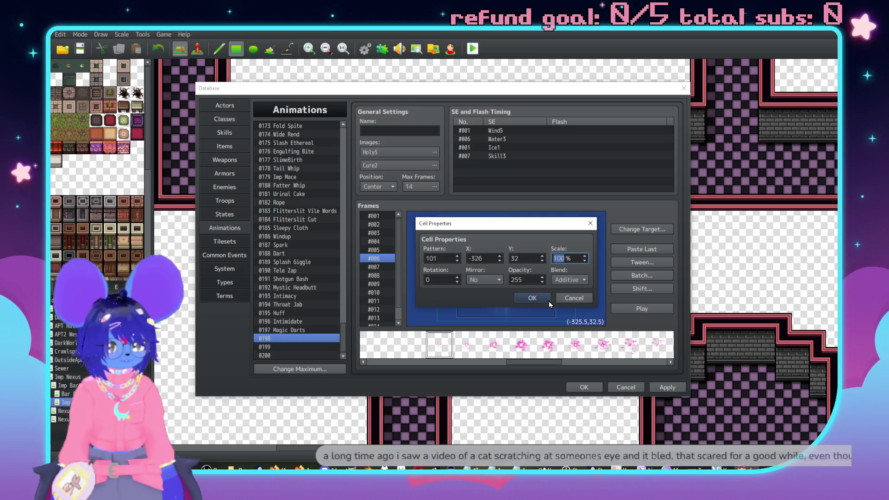
pyautogui.doubleClick(489, 260)
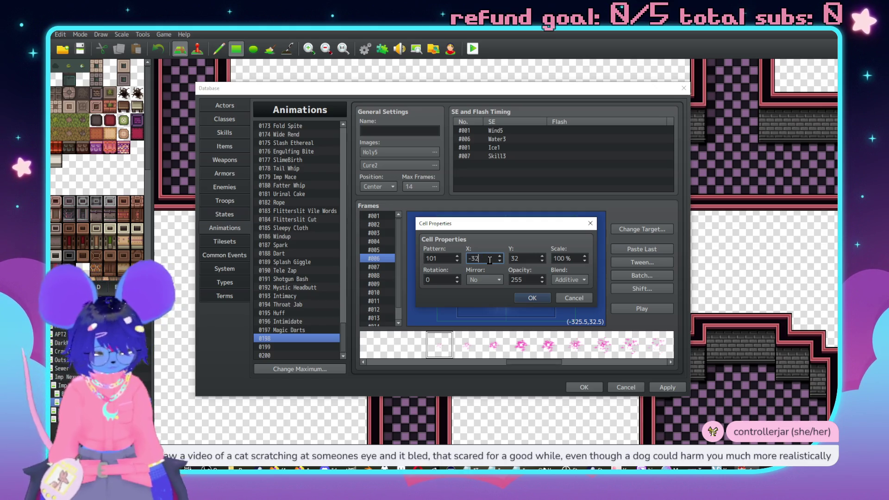
pyautogui.write('0')
pyautogui.press('Return')
# Step through the sparkle patterns in the cell pattern palette
pyautogui.press('Right')
pyautogui.press('Right')
pyautogui.press('Right')
pyautogui.press('Right')
pyautogui.press('Right')
pyautogui.press('Right')
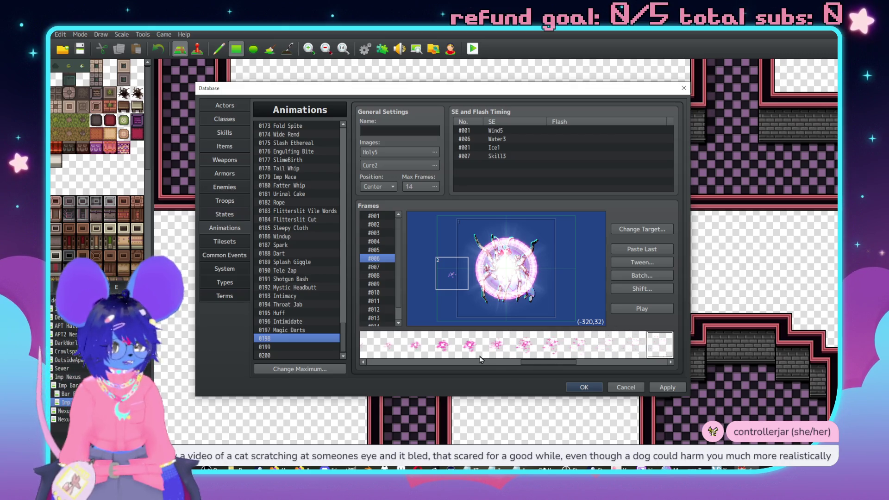
pyautogui.click(584, 362)
pyautogui.press('Left')
pyautogui.press('Left')
pyautogui.press('Left')
pyautogui.press('Left')
pyautogui.press('Left')
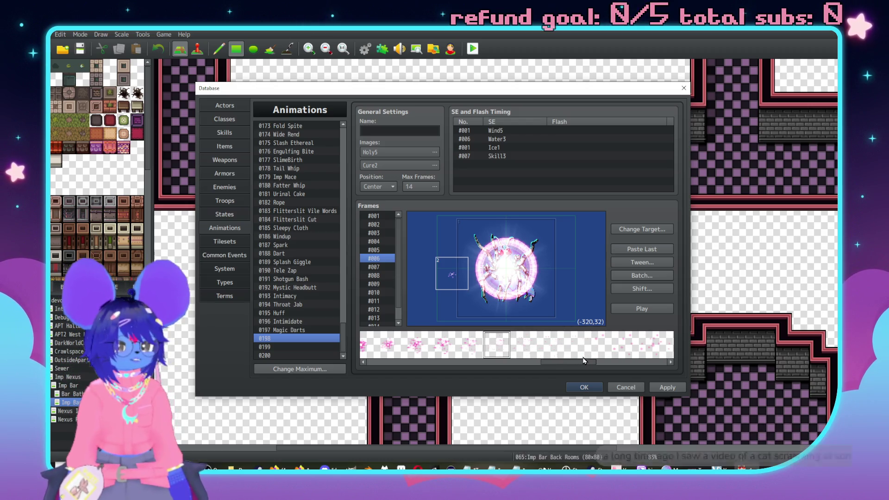
pyautogui.press('Left')
pyautogui.press('Left')
pyautogui.press('Left')
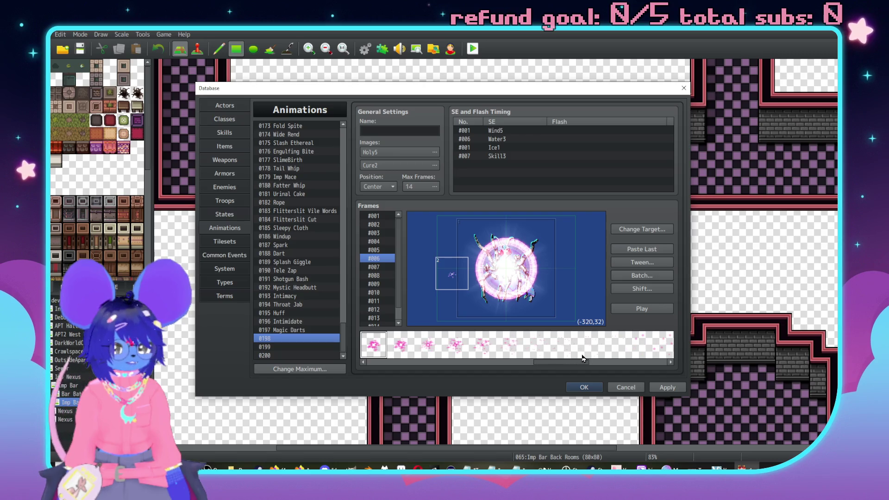
# Insert a new empty frame #015 after frame #014
pyautogui.scroll(1, 582, 356)
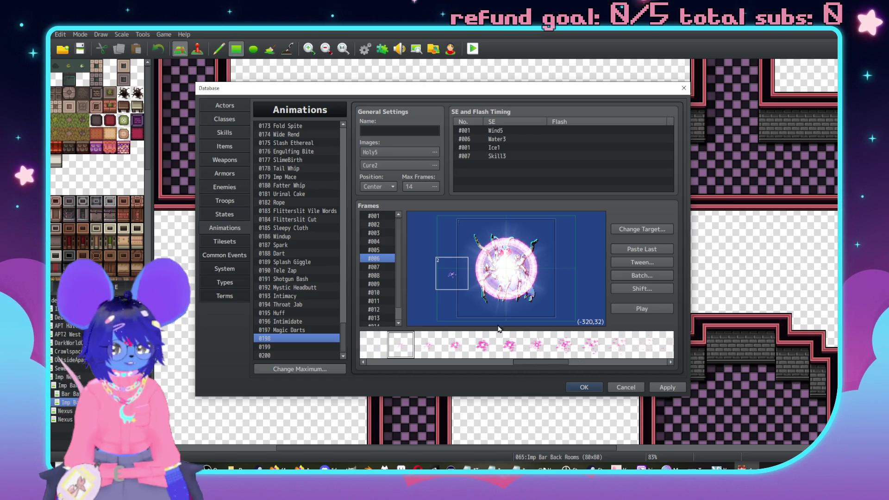
pyautogui.scroll(-1, 384, 266)
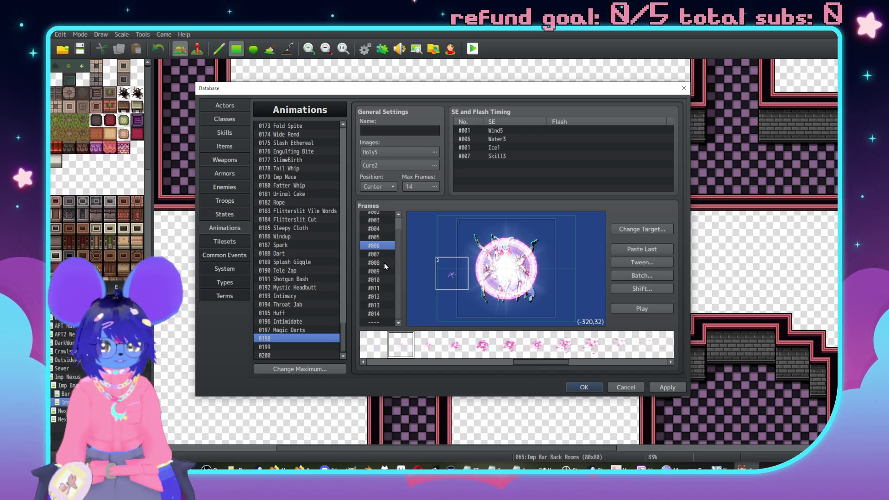
pyautogui.click(379, 321)
pyautogui.rightClick(378, 320)
pyautogui.click(388, 325)
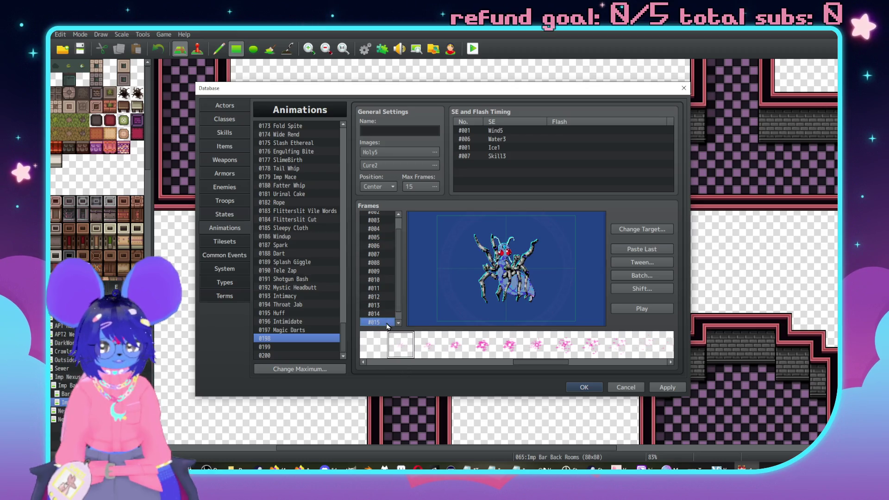
# Place a Cure2 sparkle cell in frame 15 and set its X position to -320
pyautogui.scroll(-1, 378, 319)
pyautogui.click(594, 353)
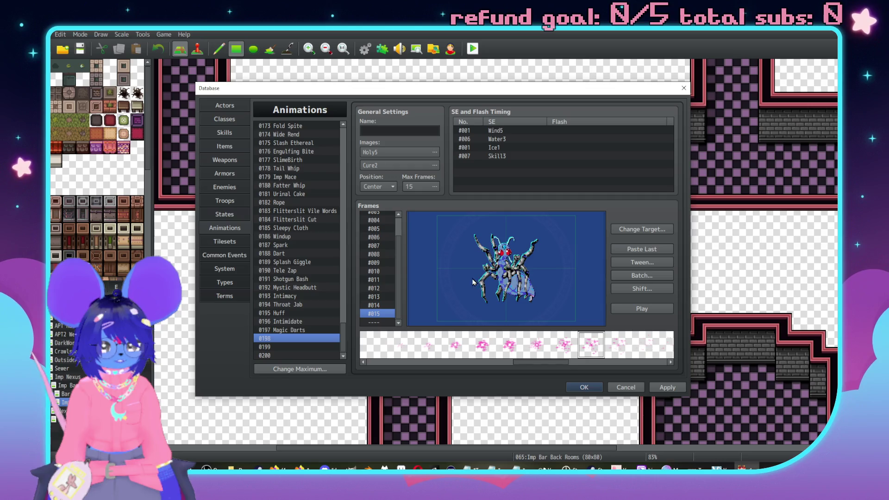
pyautogui.click(456, 281)
pyautogui.doubleClick(456, 281)
pyautogui.press('Tab')
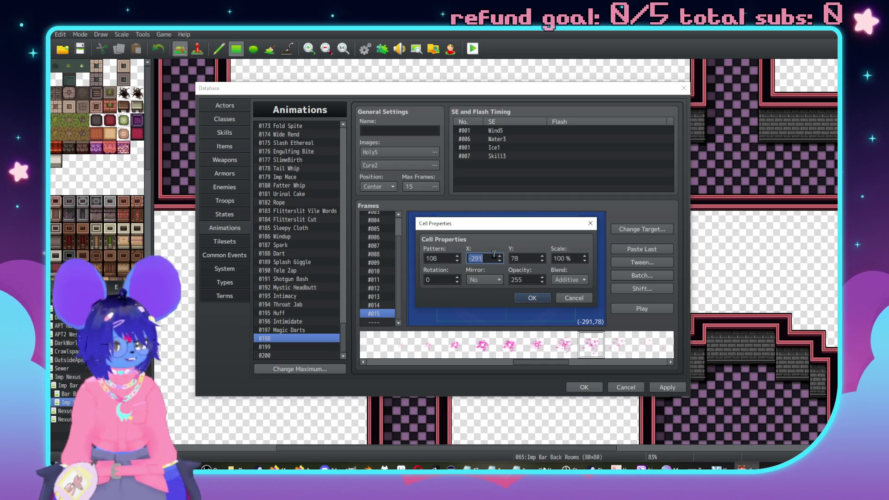
pyautogui.write('-')
pyautogui.press('Tab')
pyautogui.write('16')
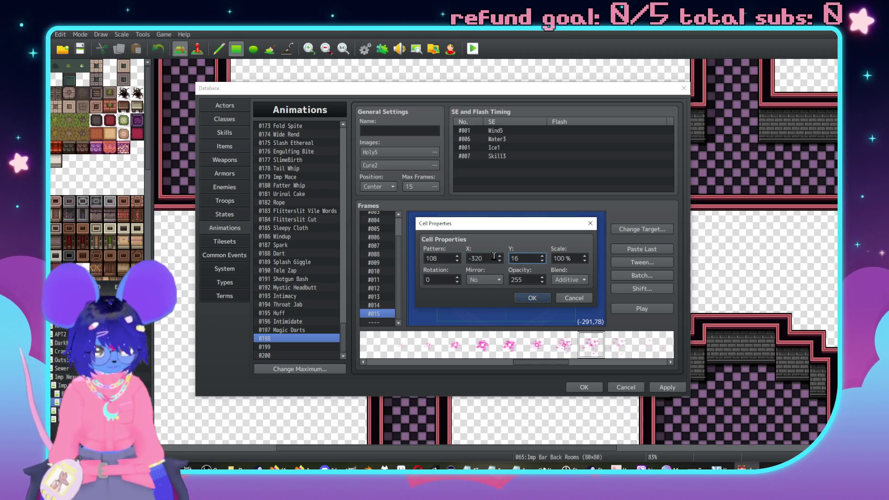
pyautogui.press('Return')
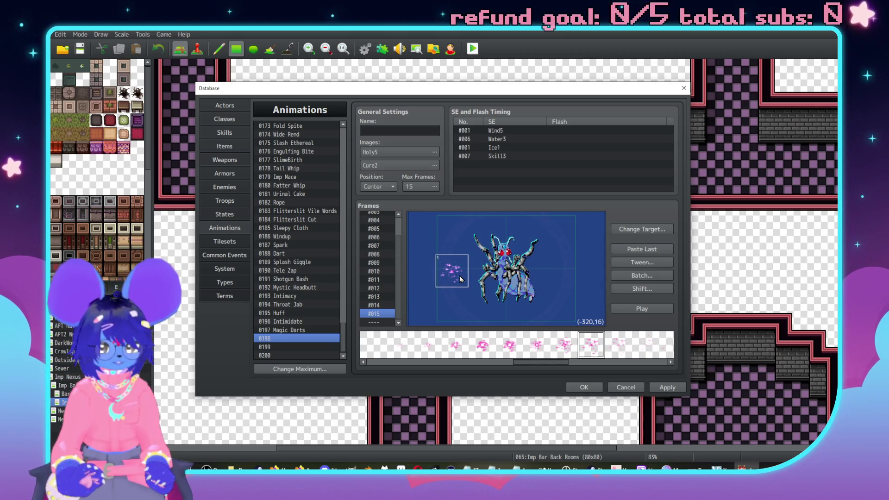
# Send the frame 15 sparkle cell down a layer
pyautogui.doubleClick(459, 276)
pyautogui.click(574, 298)
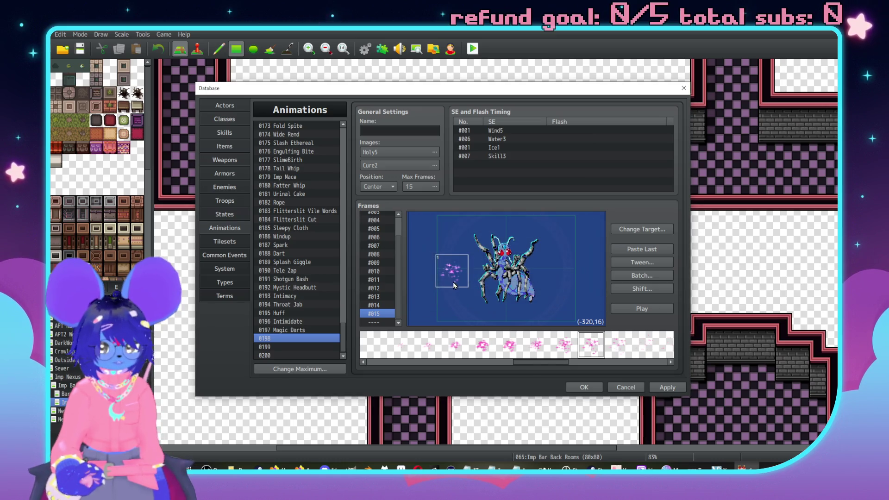
pyautogui.rightClick(451, 280)
pyautogui.click(490, 378)
pyautogui.rightClick(452, 264)
pyautogui.click(482, 360)
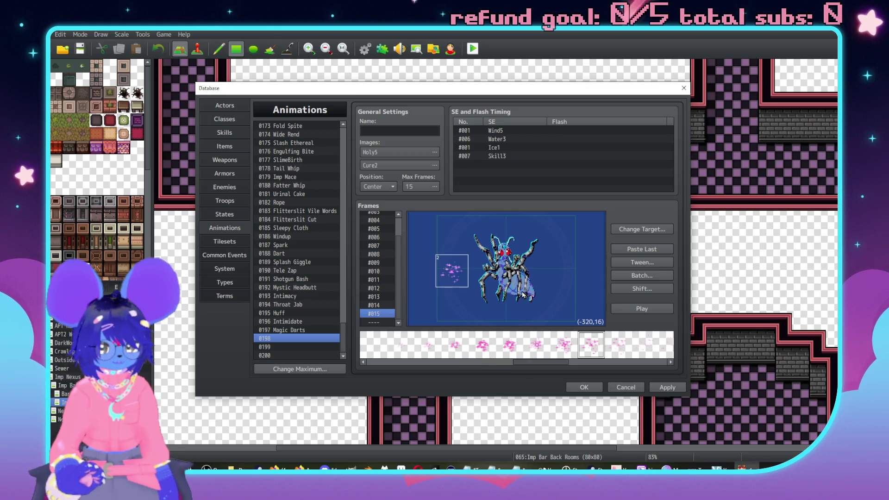
pyautogui.scroll(1, 388, 265)
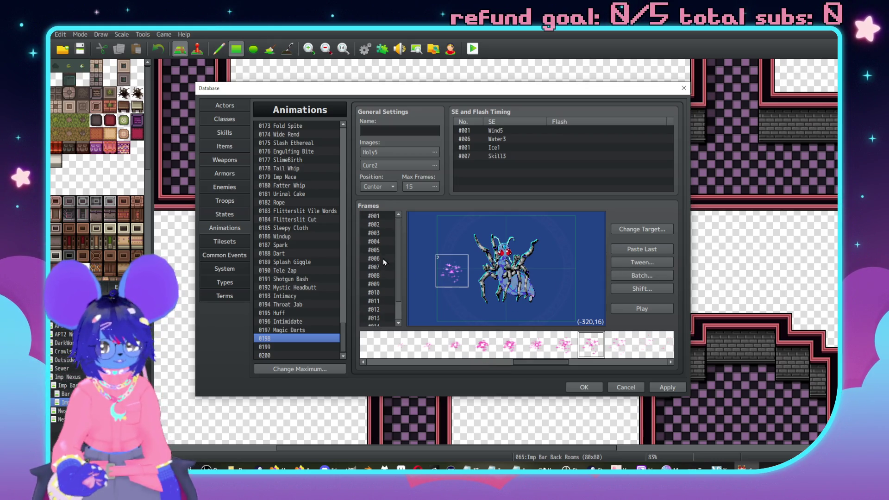
pyautogui.scroll(-1, 380, 257)
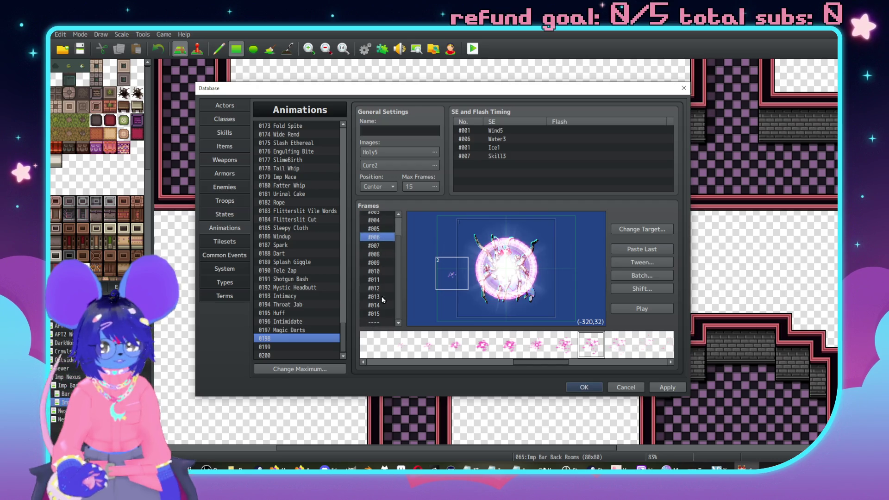
# Move the sparkle cell down to (-320,64) and give it opacity 15 and scale 120%
pyautogui.click(455, 269)
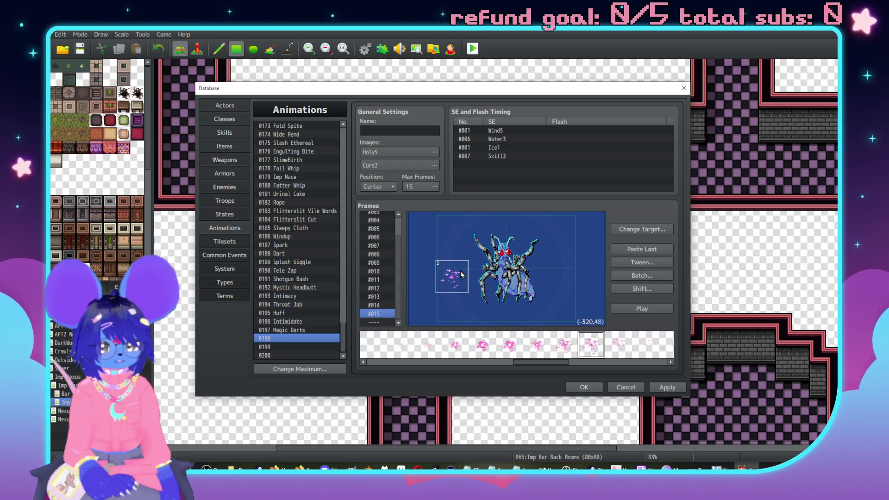
pyautogui.moveTo(460, 274); pyautogui.dragTo(460, 282)
pyautogui.scroll(1, 380, 265)
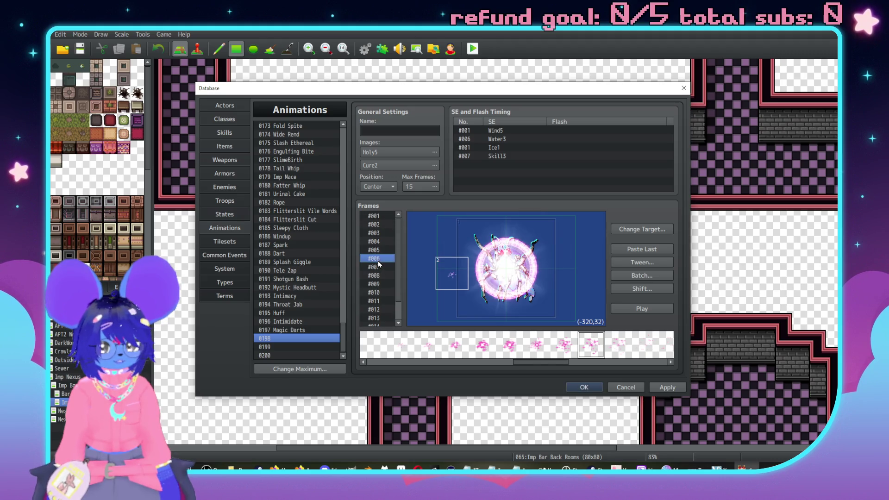
pyautogui.scroll(-1, 379, 265)
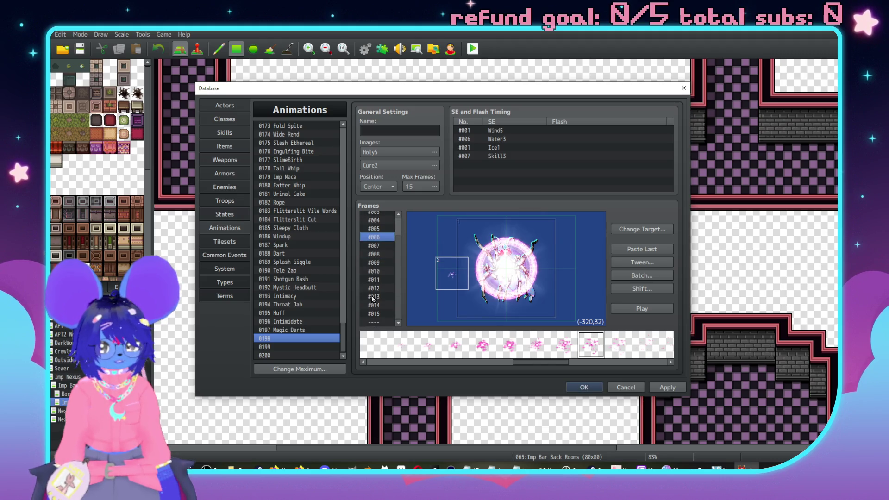
pyautogui.doubleClick(460, 280)
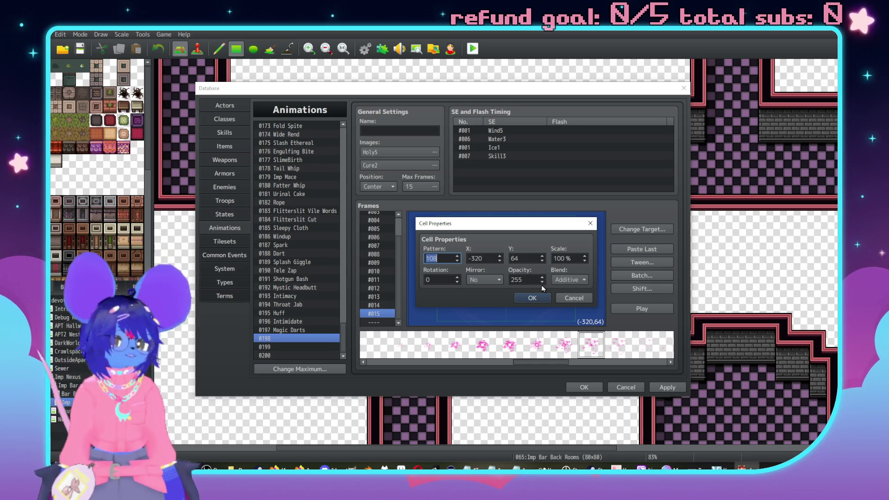
pyautogui.doubleClick(530, 280)
pyautogui.write('15')
pyautogui.doubleClick(573, 257)
pyautogui.write('20')
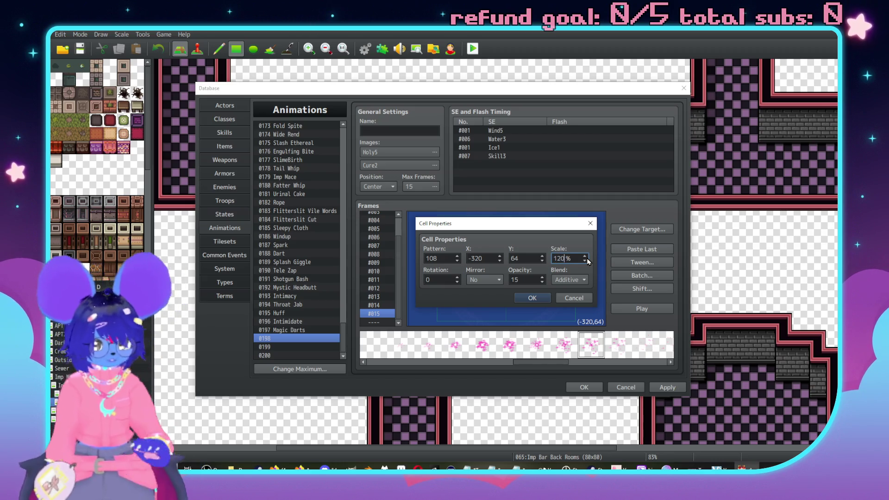
pyautogui.click(532, 298)
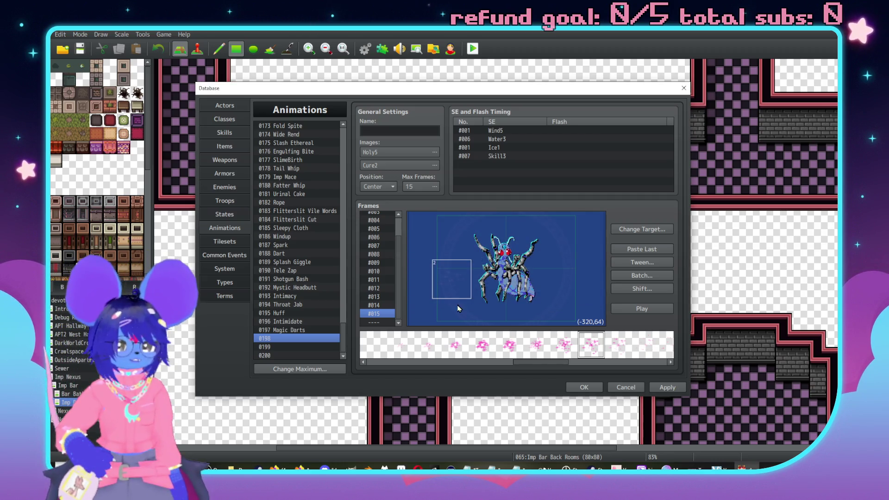
# Insert frame 16 after frame 15
pyautogui.click(375, 323)
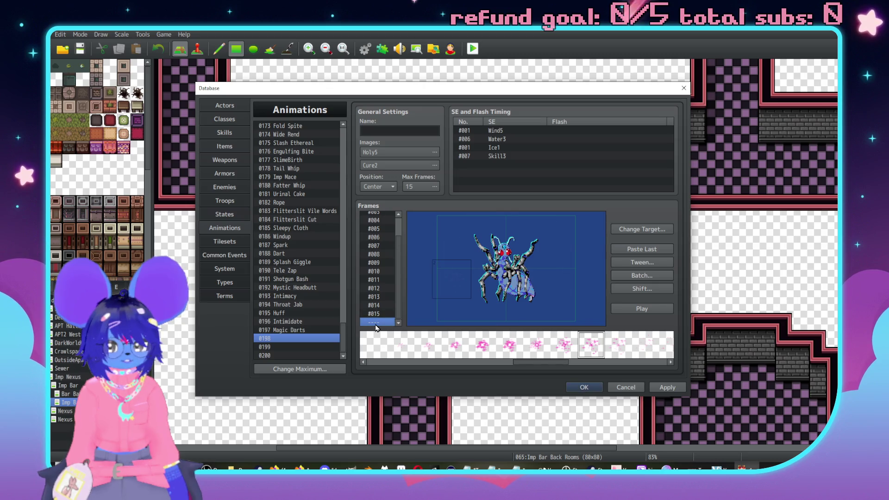
pyautogui.rightClick(375, 327)
pyautogui.click(393, 352)
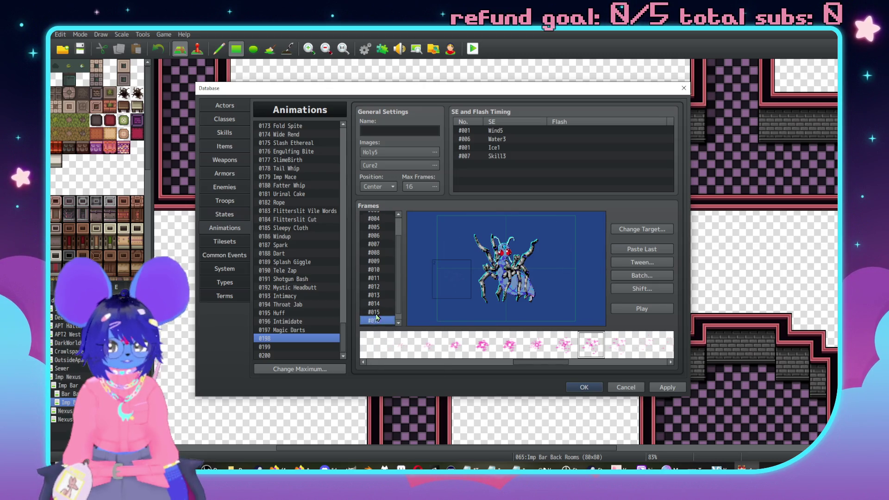
# From frame 6, tween cell 2 only and step through the frames to check it
pyautogui.click(375, 258)
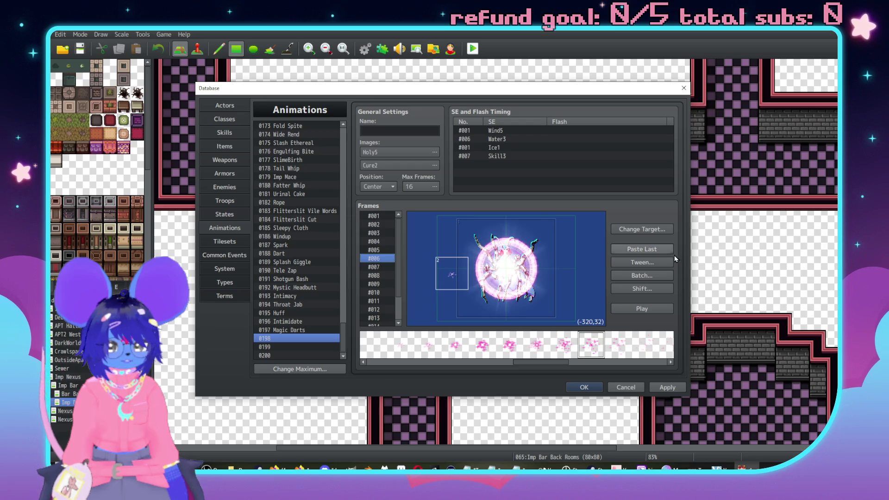
pyautogui.click(644, 262)
pyautogui.click(532, 255)
pyautogui.write('2')
pyautogui.press('Tab')
pyautogui.write('2')
pyautogui.click(625, 309)
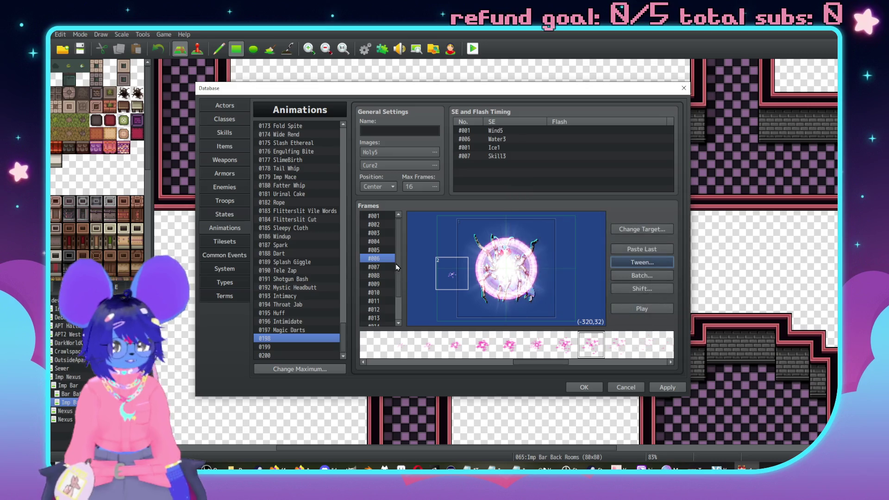
pyautogui.press('Down')
pyautogui.press('Down')
pyautogui.press('Down')
pyautogui.press('Down')
pyautogui.press('Down')
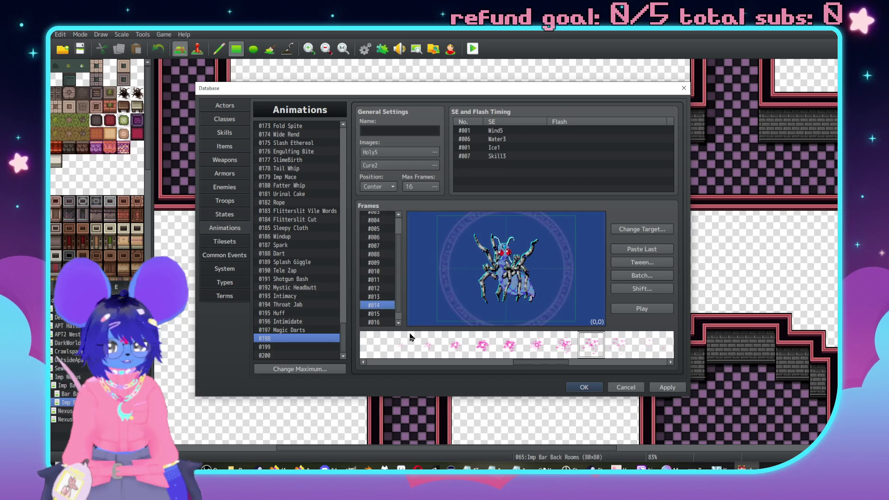
pyautogui.click(657, 262)
pyautogui.doubleClick(583, 255)
# Adjust the tween's range values, then review frames 10 back to 6
pyautogui.doubleClick(570, 233)
pyautogui.write('2')
pyautogui.doubleClick(539, 236)
pyautogui.write('2')
pyautogui.click(625, 309)
pyautogui.click(380, 314)
pyautogui.press('Up')
pyautogui.press('Up')
pyautogui.press('Up')
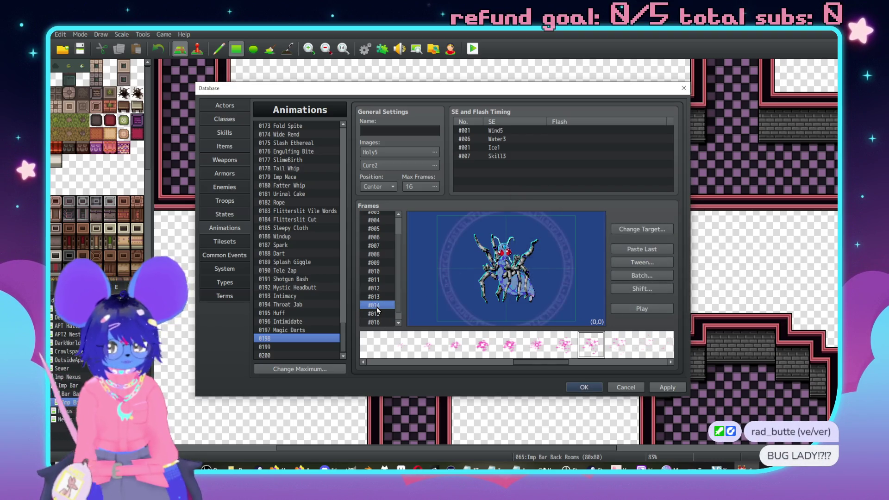
pyautogui.press('Up')
pyautogui.press('Up')
pyautogui.press('Up')
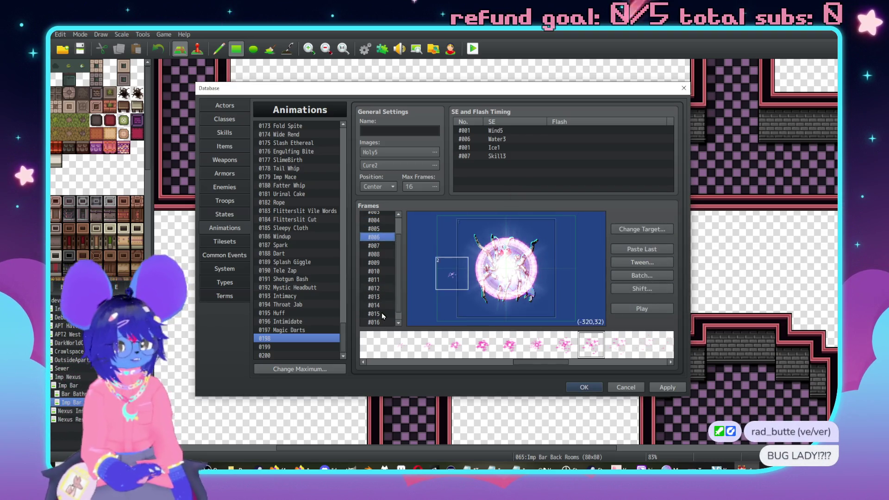
# Tween the sparkle cell from frame 6 to 15 and step through the frames to verify
pyautogui.click(657, 262)
pyautogui.press('Tab')
pyautogui.press('Tab')
pyautogui.press('Tab')
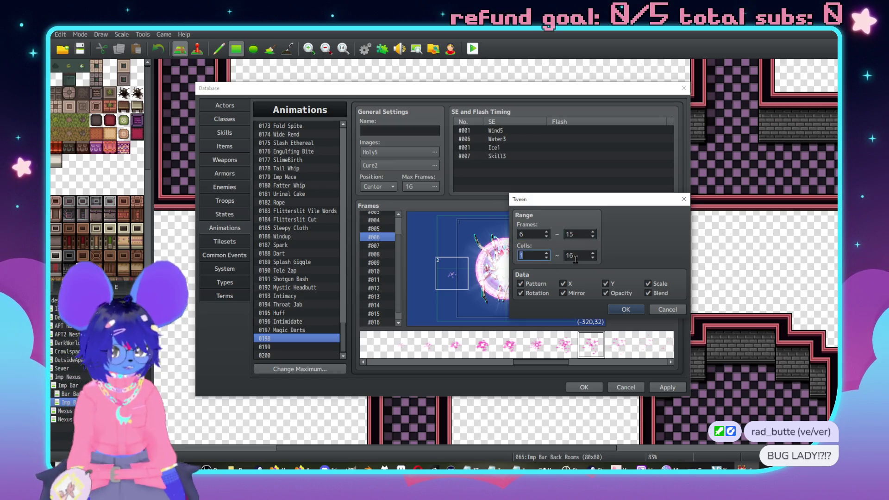
pyautogui.click(630, 309)
pyautogui.press('Down')
pyautogui.press('Down')
pyautogui.press('Down')
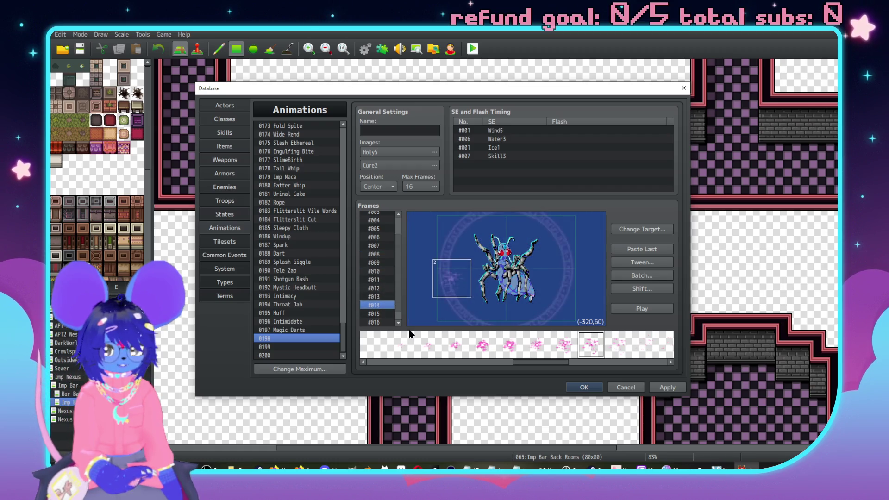
pyautogui.press('Up')
pyautogui.press('Up')
pyautogui.press('Up')
pyautogui.press('Up')
pyautogui.press('Up')
pyautogui.press('Up')
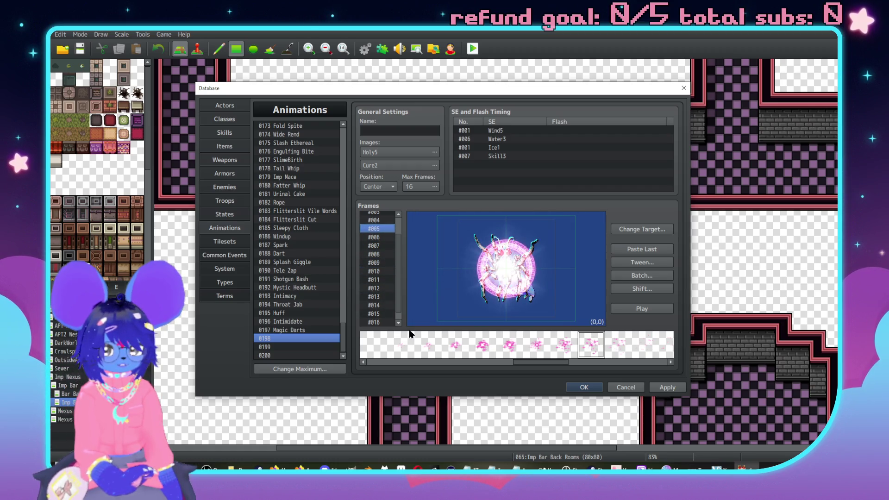
pyautogui.press('Up')
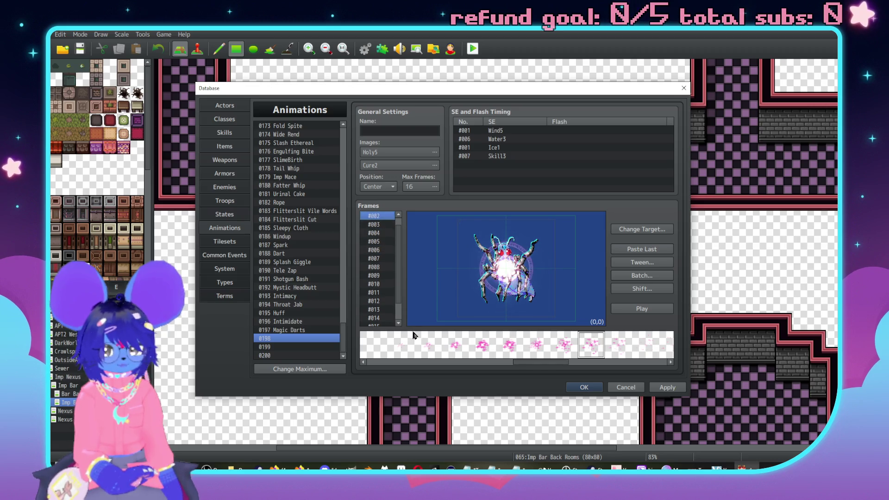
pyautogui.press('Down')
# Add a new sparkle cell on frame 3, above-right of the spider
pyautogui.moveTo(533, 362); pyautogui.dragTo(516, 367)
pyautogui.click(509, 347)
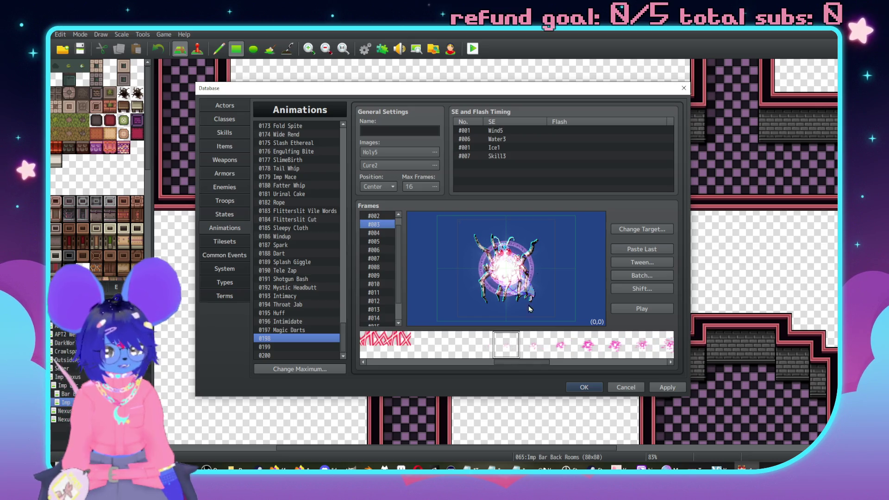
pyautogui.doubleClick(543, 235)
pyautogui.click(574, 297)
pyautogui.click(578, 256)
pyautogui.moveTo(578, 256); pyautogui.dragTo(549, 244)
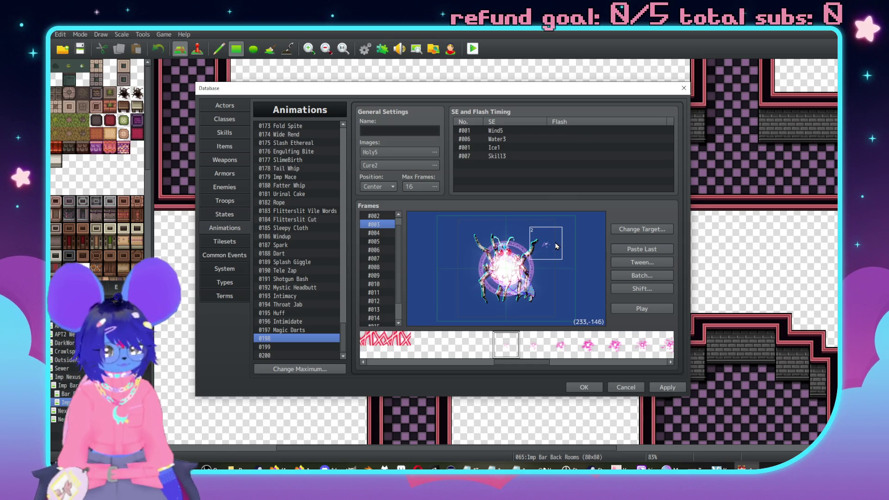
# Set the new frame 3 sparkle cell's position to X 230, Y -150
pyautogui.doubleClick(560, 241)
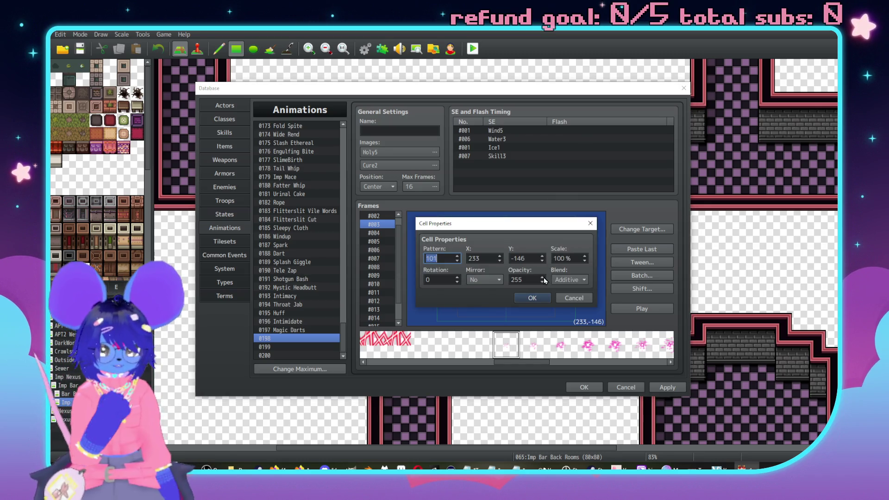
pyautogui.doubleClick(489, 259)
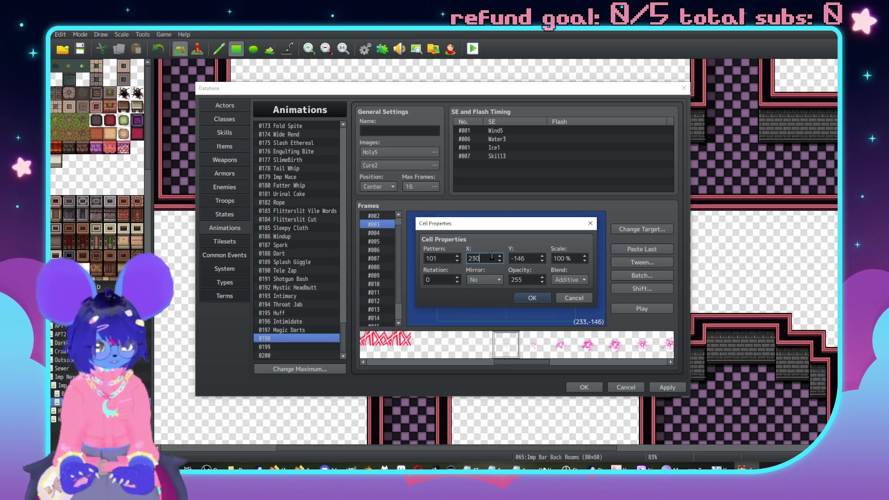
pyautogui.press('Tab')
pyautogui.write('-150')
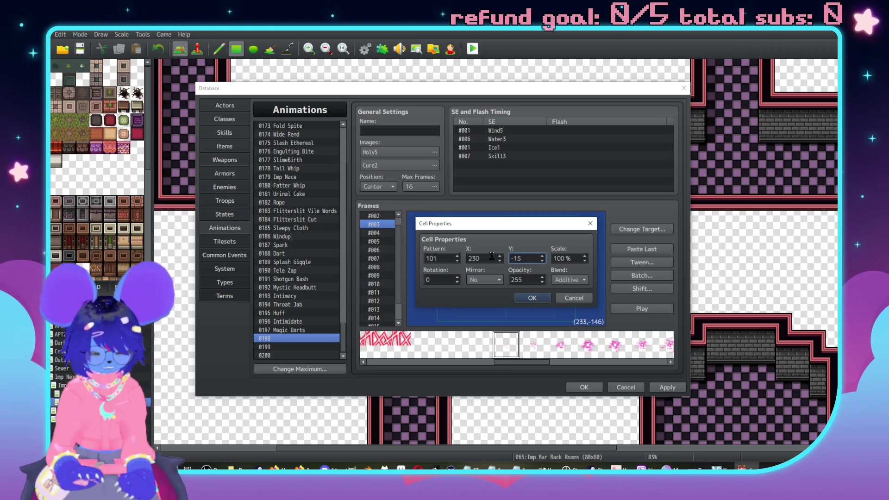
pyautogui.press('Return')
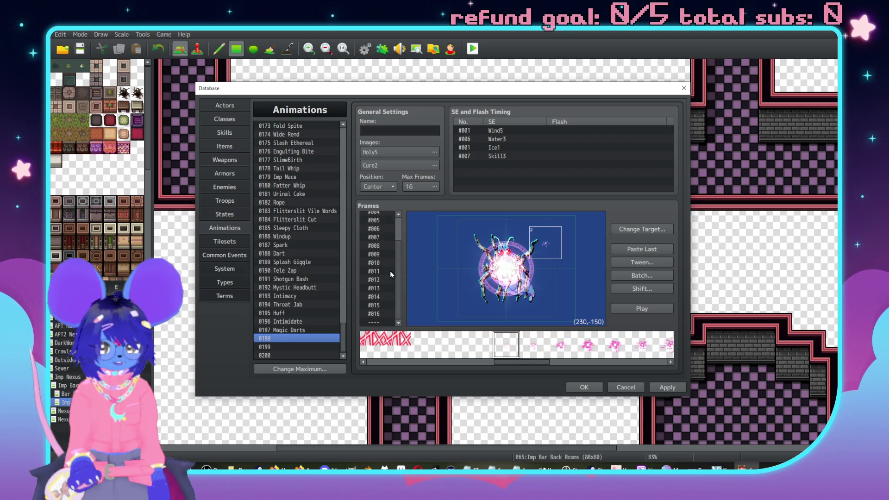
pyautogui.scroll(1, 387, 244)
pyautogui.click(384, 259)
pyautogui.scroll(-3, 382, 263)
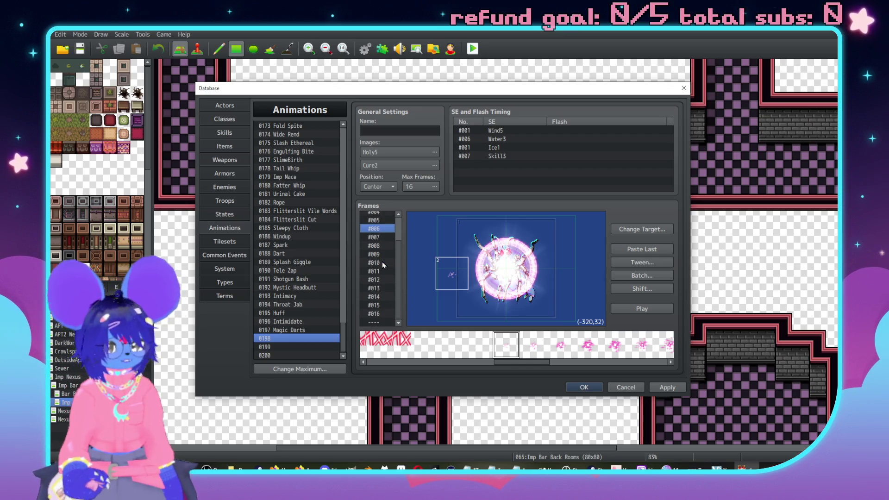
# Review frames 14 and 15, then place a sparkle cell at frame 11's upper right
pyautogui.click(384, 297)
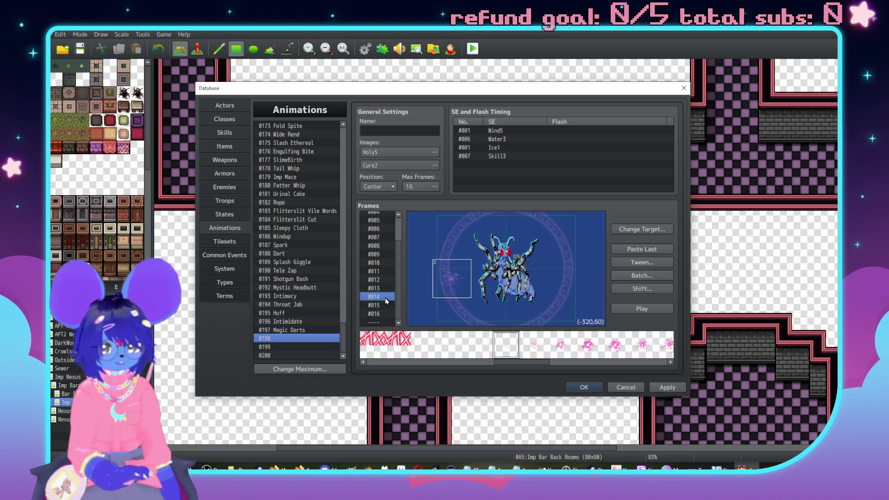
pyautogui.click(386, 305)
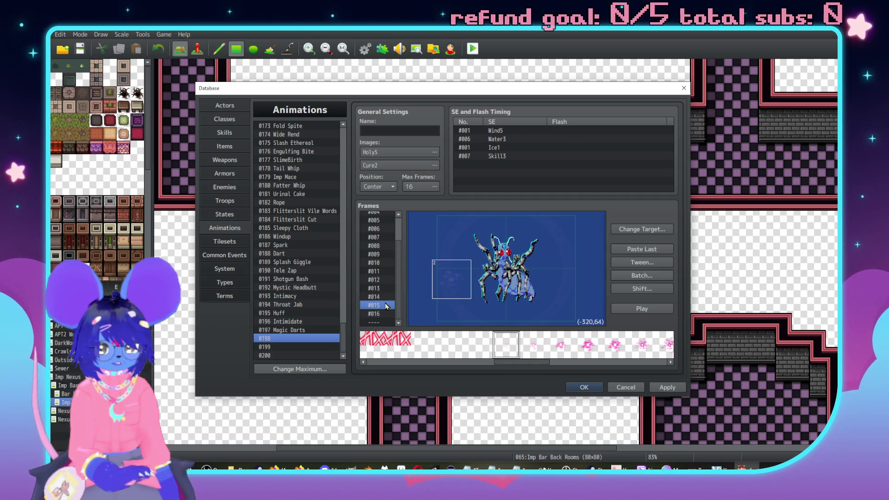
pyautogui.click(377, 272)
pyautogui.moveTo(537, 362); pyautogui.dragTo(565, 365)
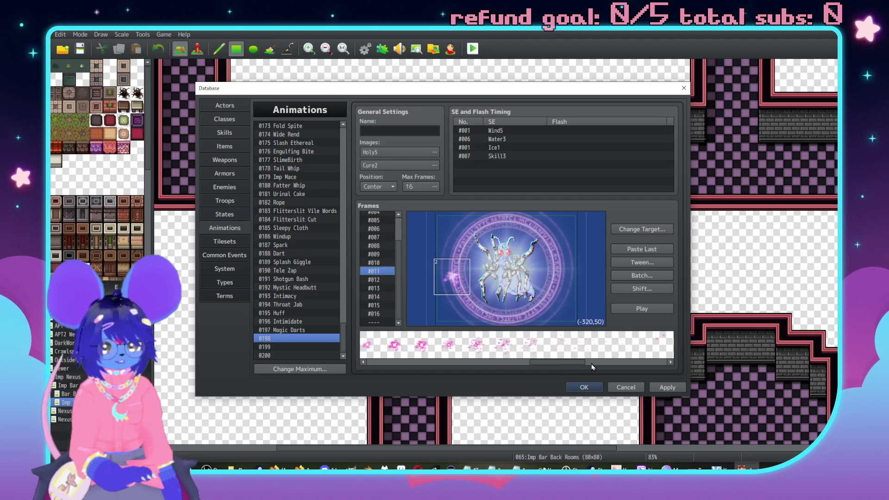
pyautogui.click(630, 349)
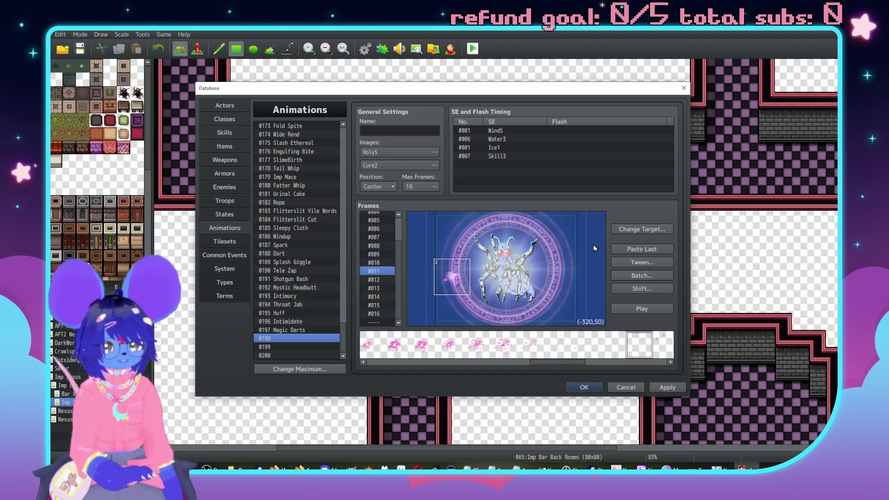
pyautogui.moveTo(593, 244)
pyautogui.mouseDown()
pyautogui.moveTo(563, 249)
pyautogui.moveTo(591, 252)
pyautogui.mouseUp()
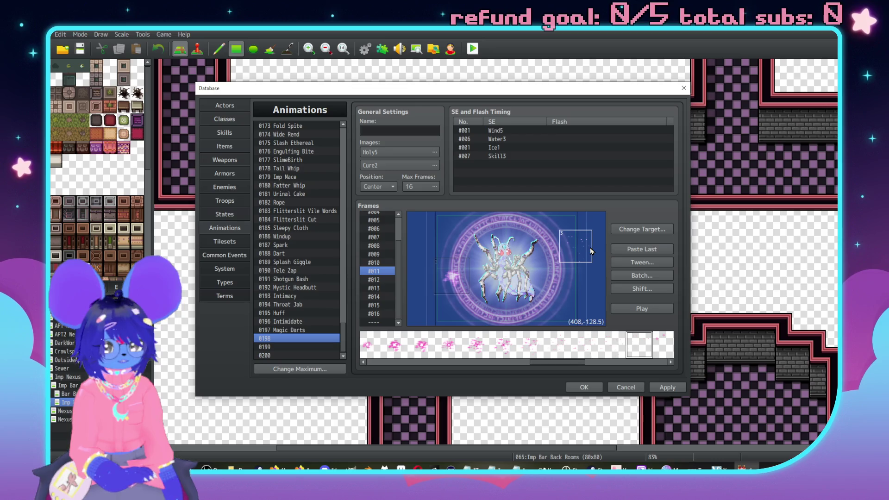
# Review frames 2, 3, 11 and 12, then select frame 3's small sparkle cell
pyautogui.scroll(2, 375, 278)
pyautogui.click(374, 224)
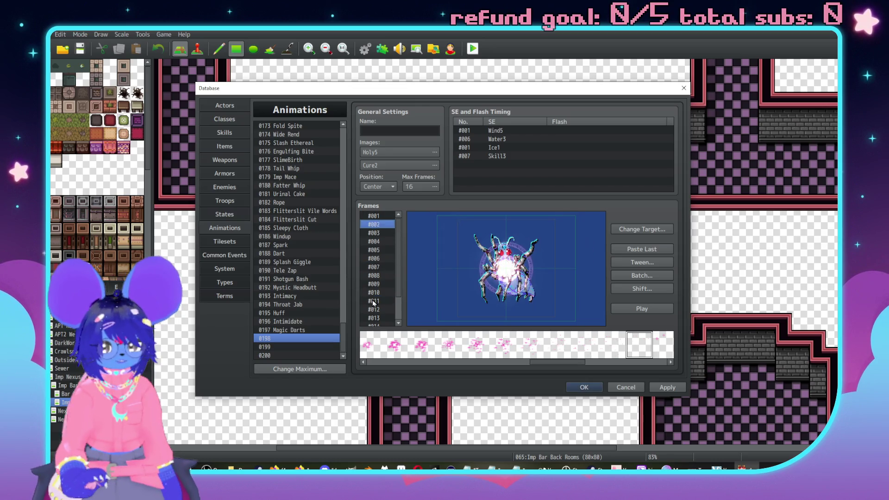
pyautogui.click(378, 232)
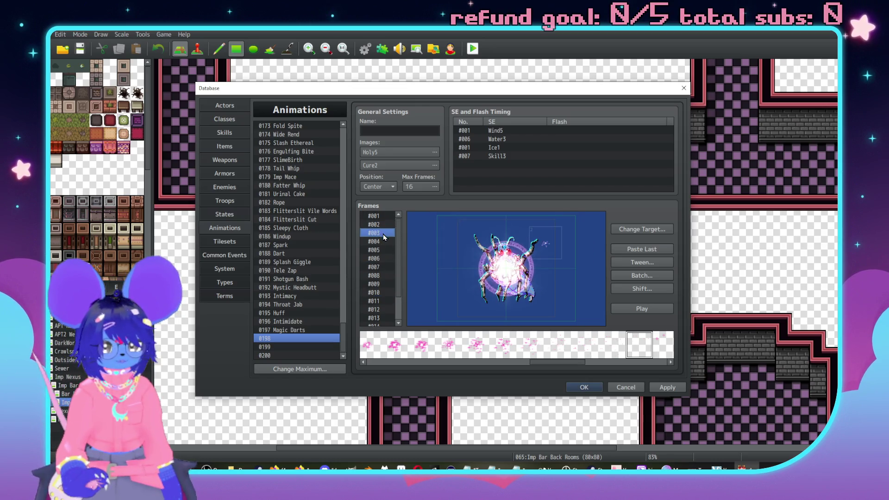
pyautogui.click(380, 299)
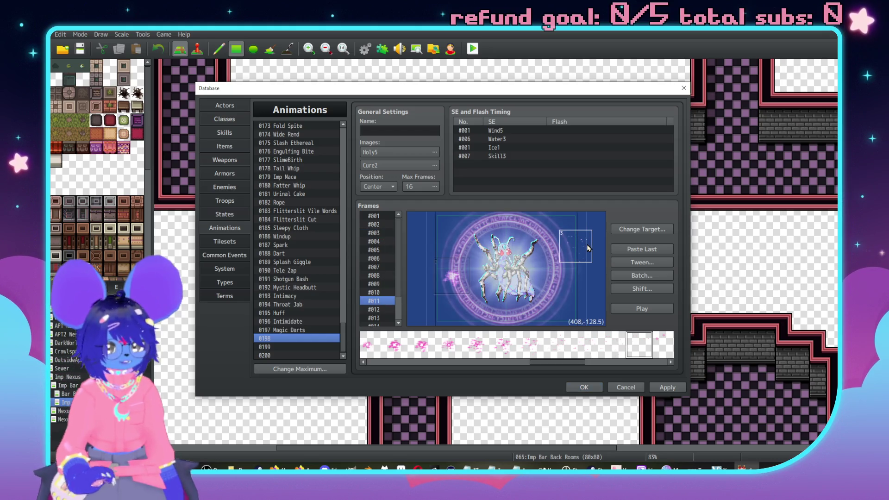
pyautogui.press('Down')
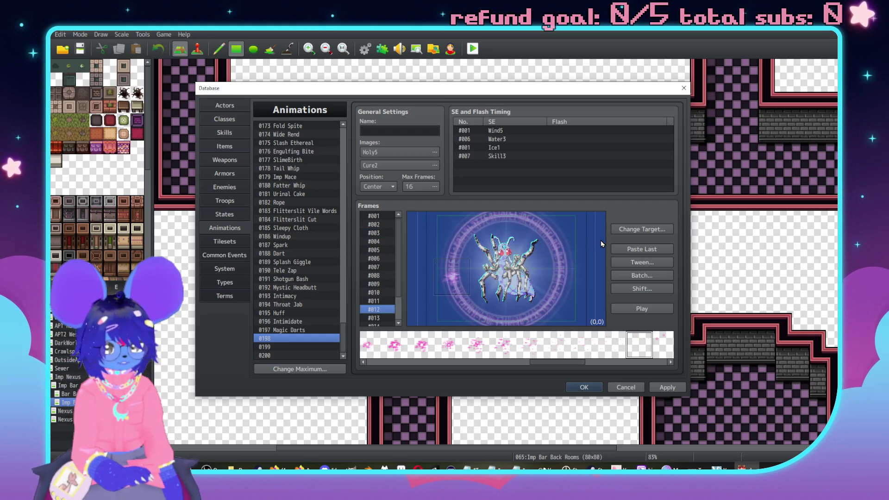
pyautogui.click(379, 236)
pyautogui.click(548, 246)
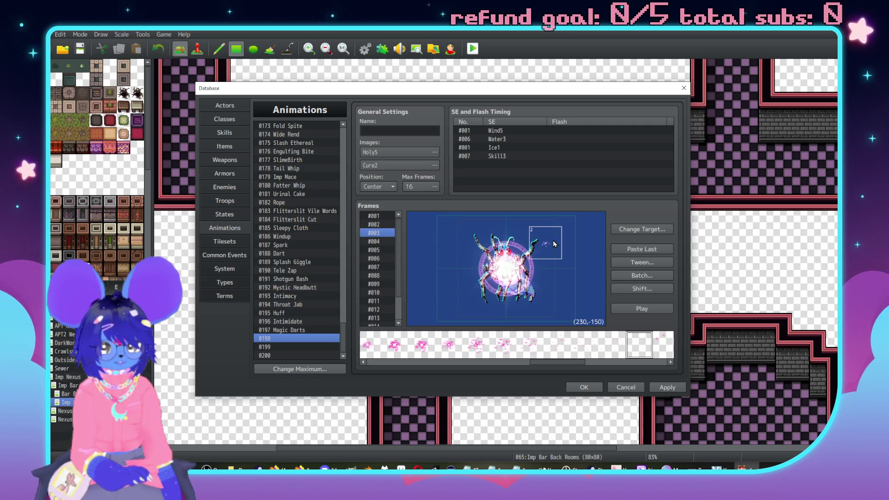
# Raise the small sparkle cell two layers and lower the large burst cell one layer
pyautogui.rightClick(556, 246)
pyautogui.click(591, 343)
pyautogui.rightClick(559, 263)
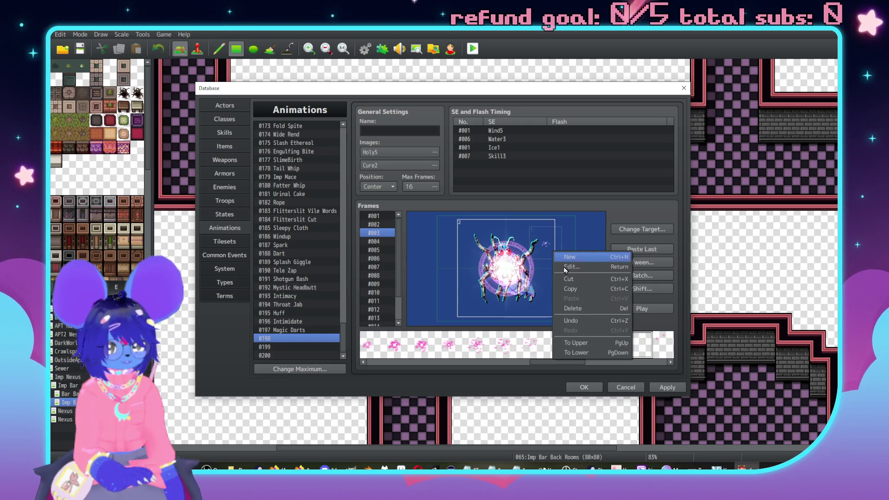
pyautogui.click(576, 342)
pyautogui.rightClick(559, 246)
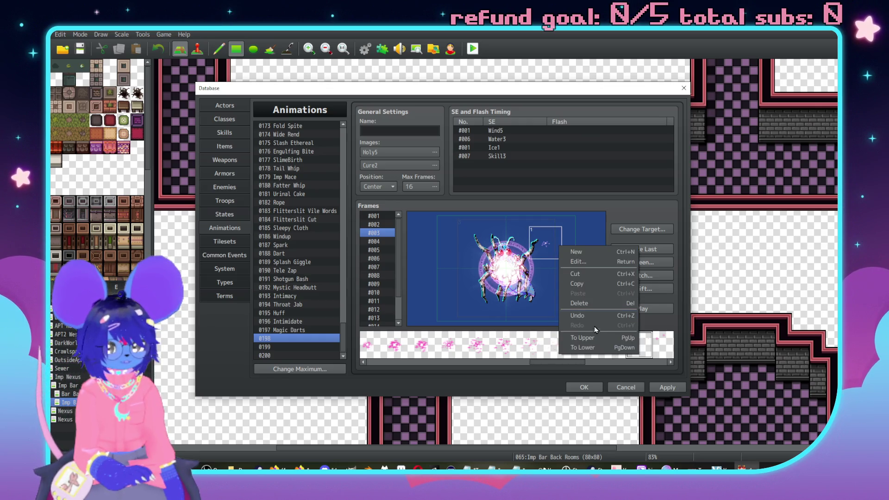
pyautogui.click(503, 243)
pyautogui.rightClick(500, 236)
pyautogui.click(533, 326)
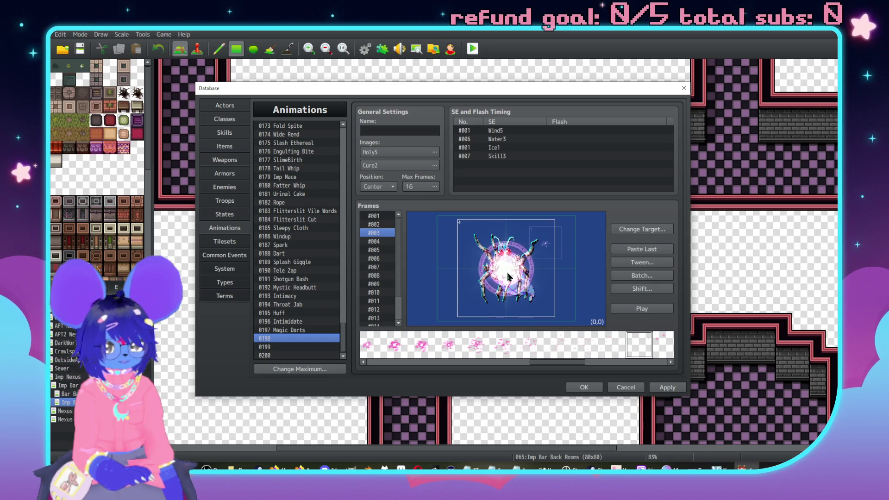
pyautogui.rightClick(502, 245)
pyautogui.click(539, 342)
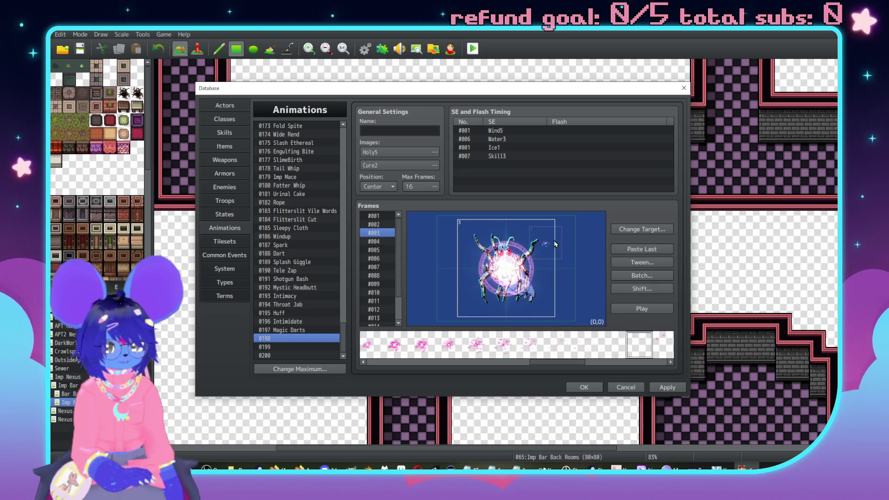
# Keep raising the sparkle cell and lowering the burst cell until the sparkle becomes cell 1
pyautogui.click(563, 238)
pyautogui.rightClick(559, 242)
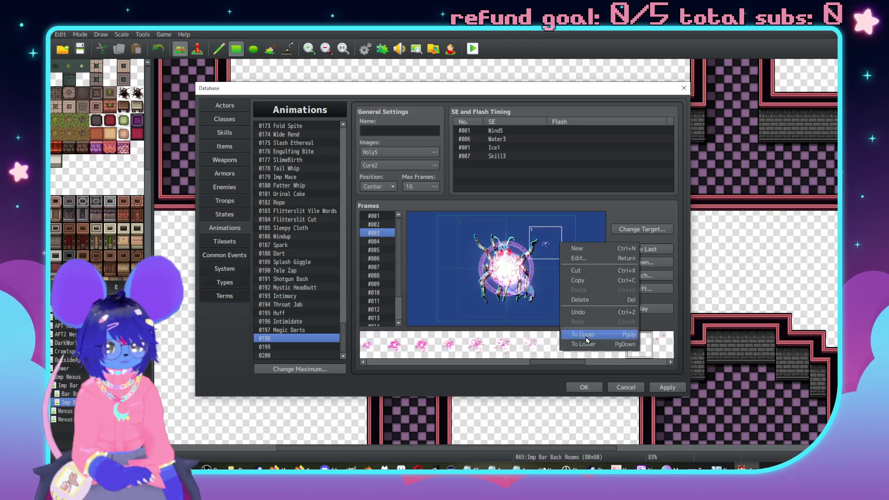
pyautogui.click(586, 344)
pyautogui.rightClick(554, 236)
pyautogui.click(579, 326)
pyautogui.rightClick(562, 241)
pyautogui.click(584, 328)
pyautogui.rightClick(483, 254)
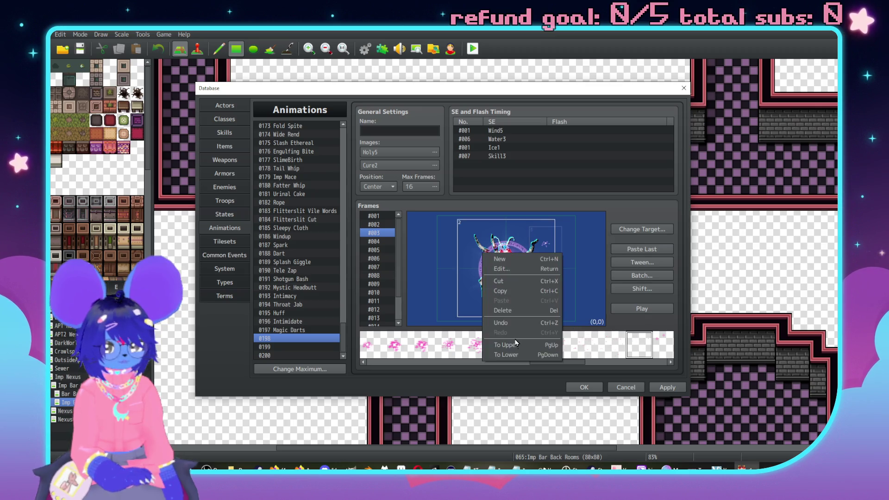
pyautogui.click(515, 355)
pyautogui.click(556, 248)
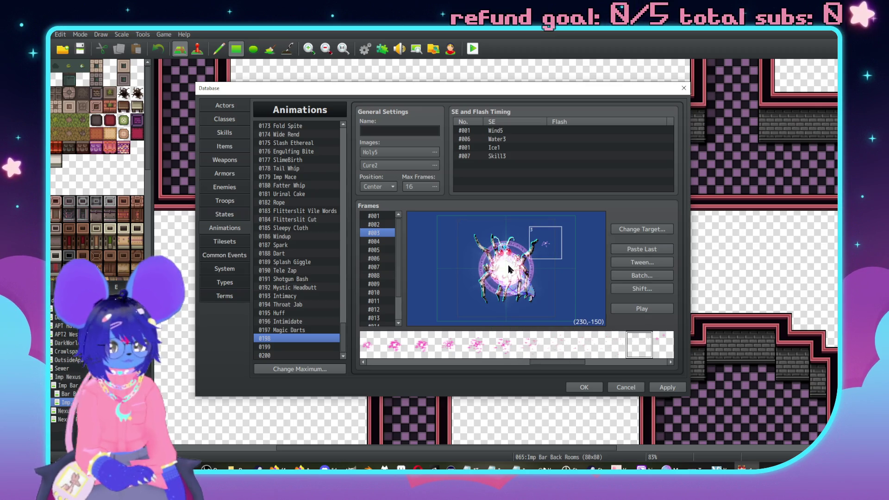
# Check frame 3's sparkle cell properties, then switch to frame 12
pyautogui.doubleClick(561, 240)
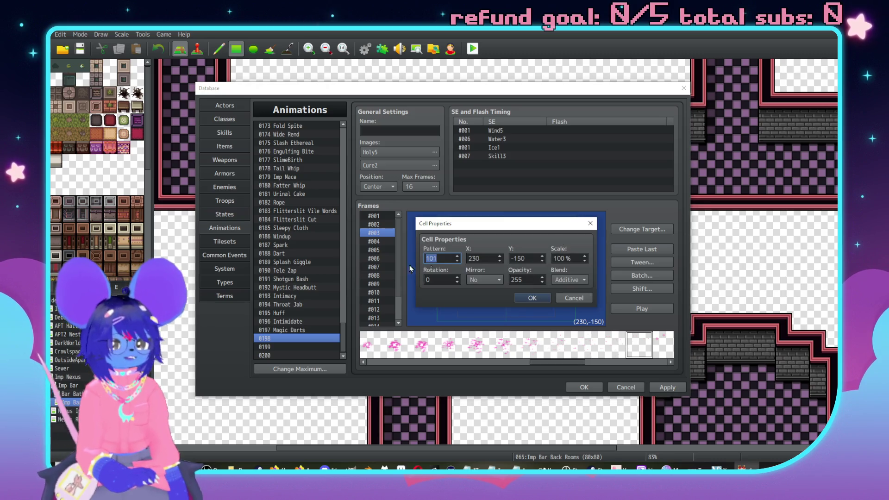
pyautogui.click(578, 296)
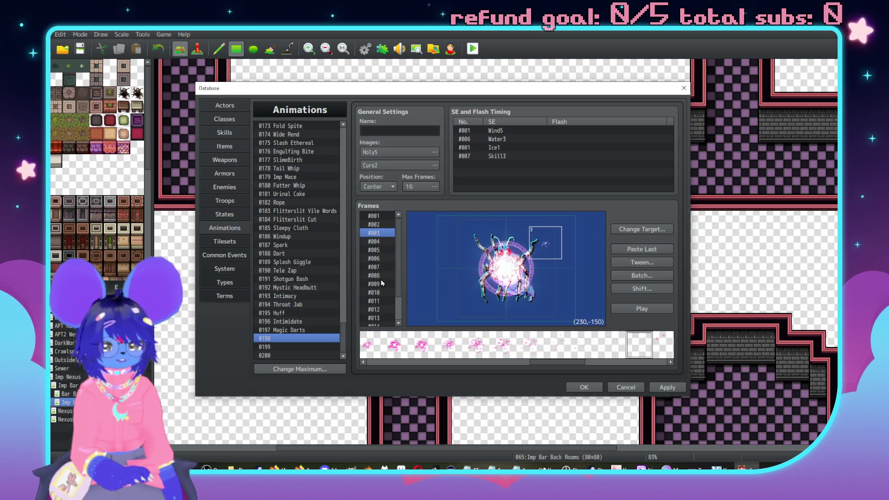
pyautogui.click(381, 309)
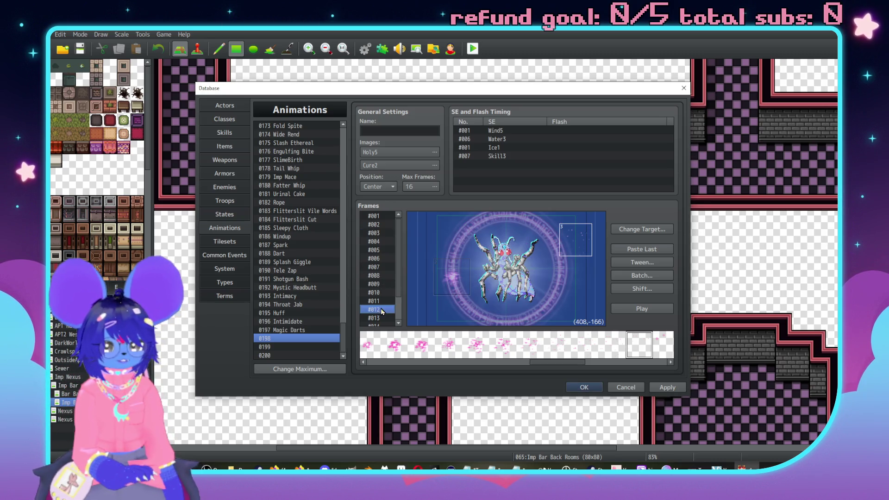
# Give frame 12's sparkle cell opacity 15 at (230,-150) and set tween start frame 2
pyautogui.doubleClick(590, 241)
pyautogui.doubleClick(531, 278)
pyautogui.write('15')
pyautogui.doubleClick(490, 258)
pyautogui.write('30')
pyautogui.press('Tab')
pyautogui.write('-15')
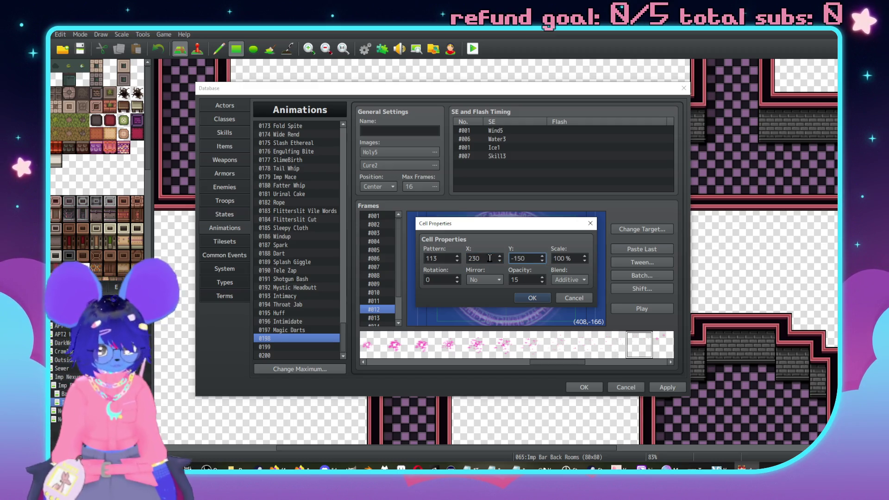
pyautogui.click(517, 298)
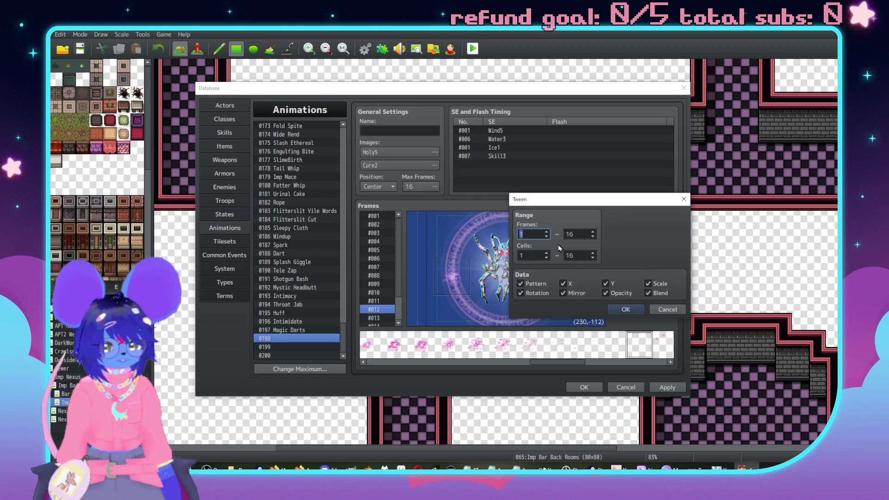
pyautogui.write('2')
pyautogui.press('Tab')
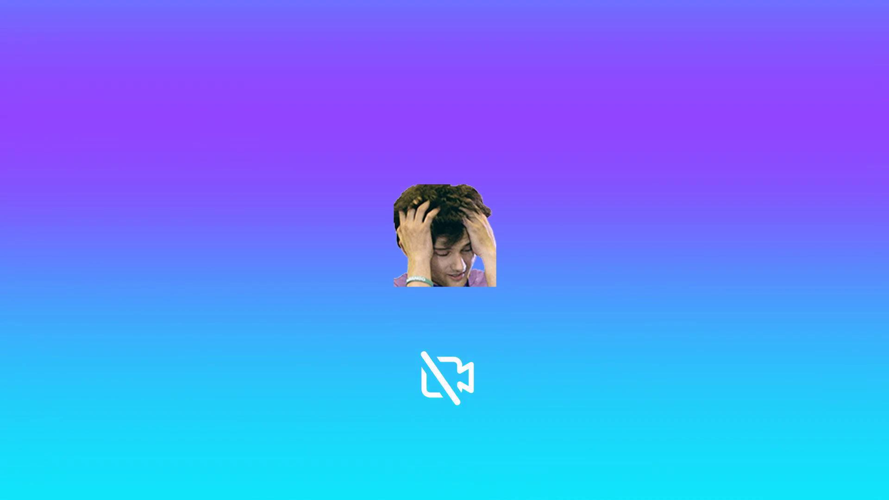